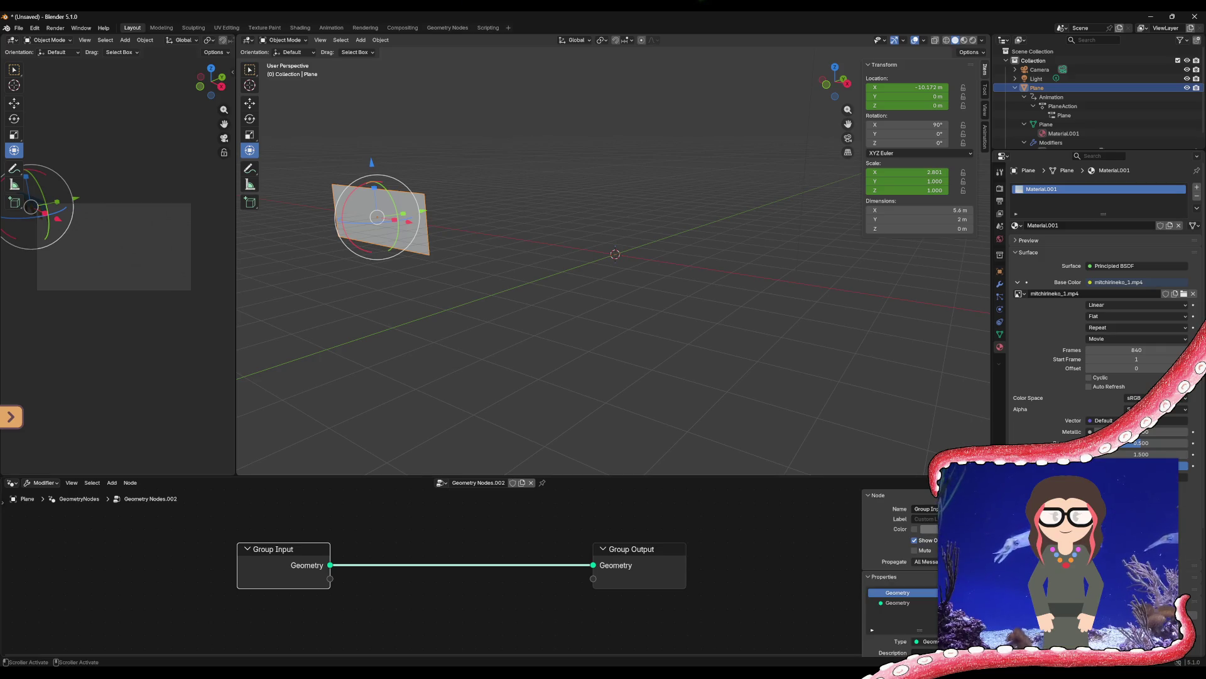
Switch the Group Output socket type to Material and back to Geometry, then select Group Input
left_click(635, 551)
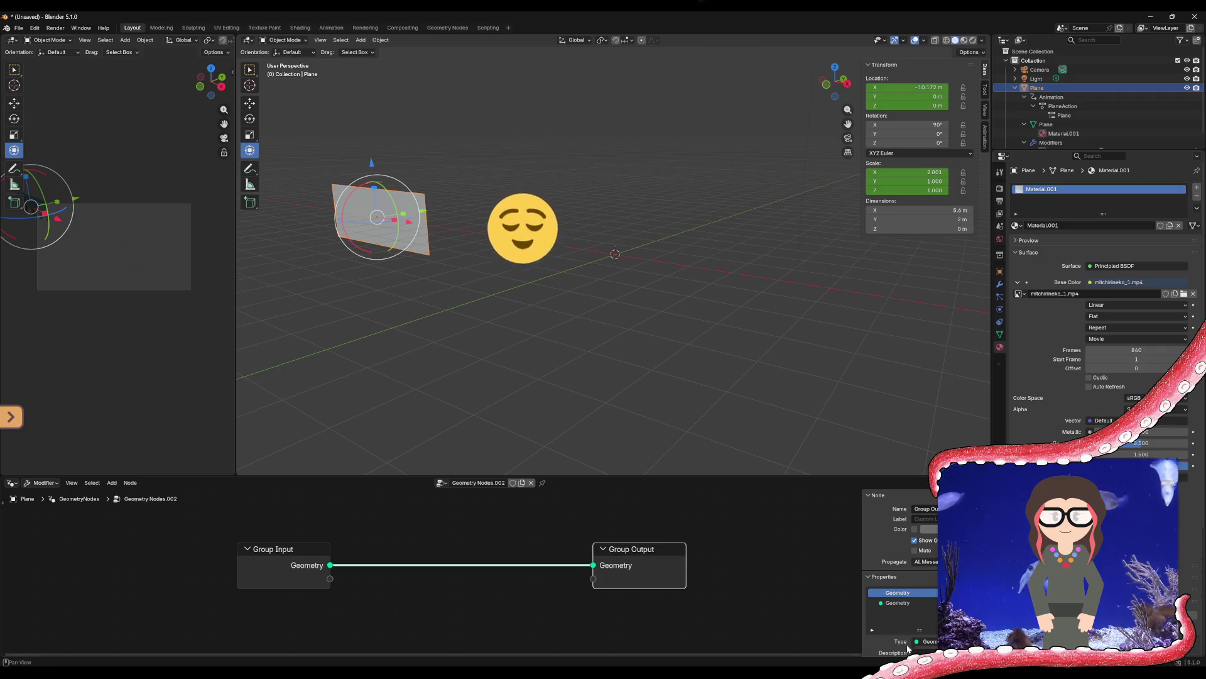
left_click(926, 642)
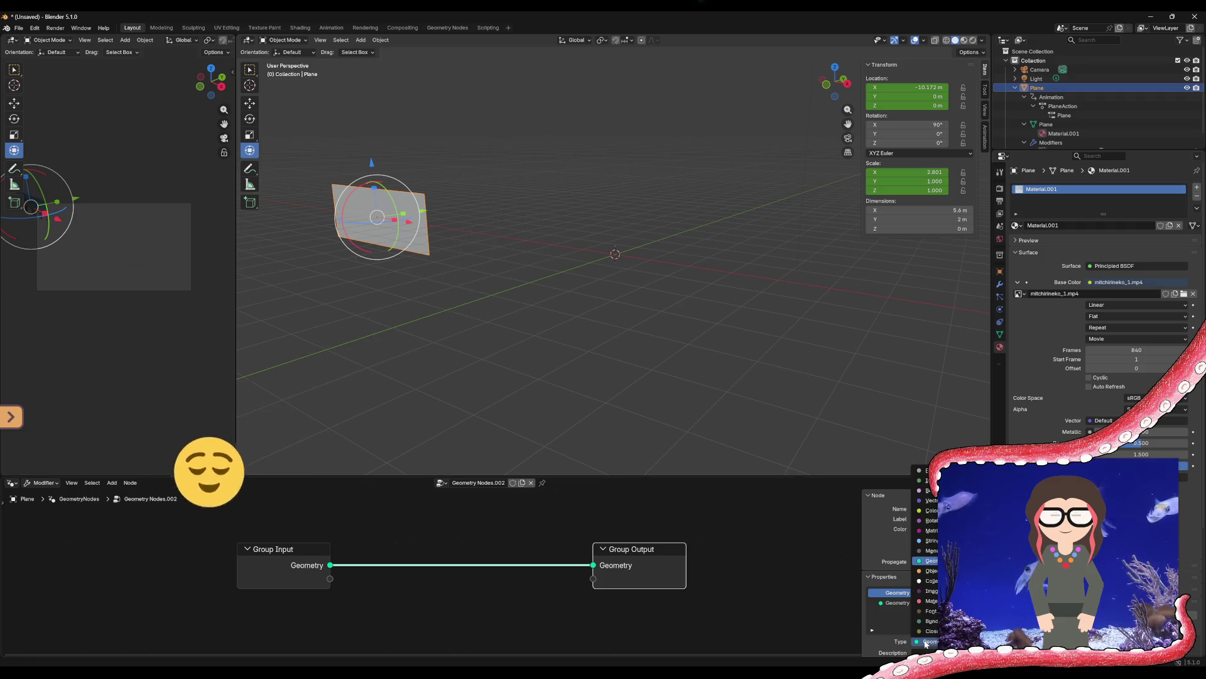
left_click(930, 601)
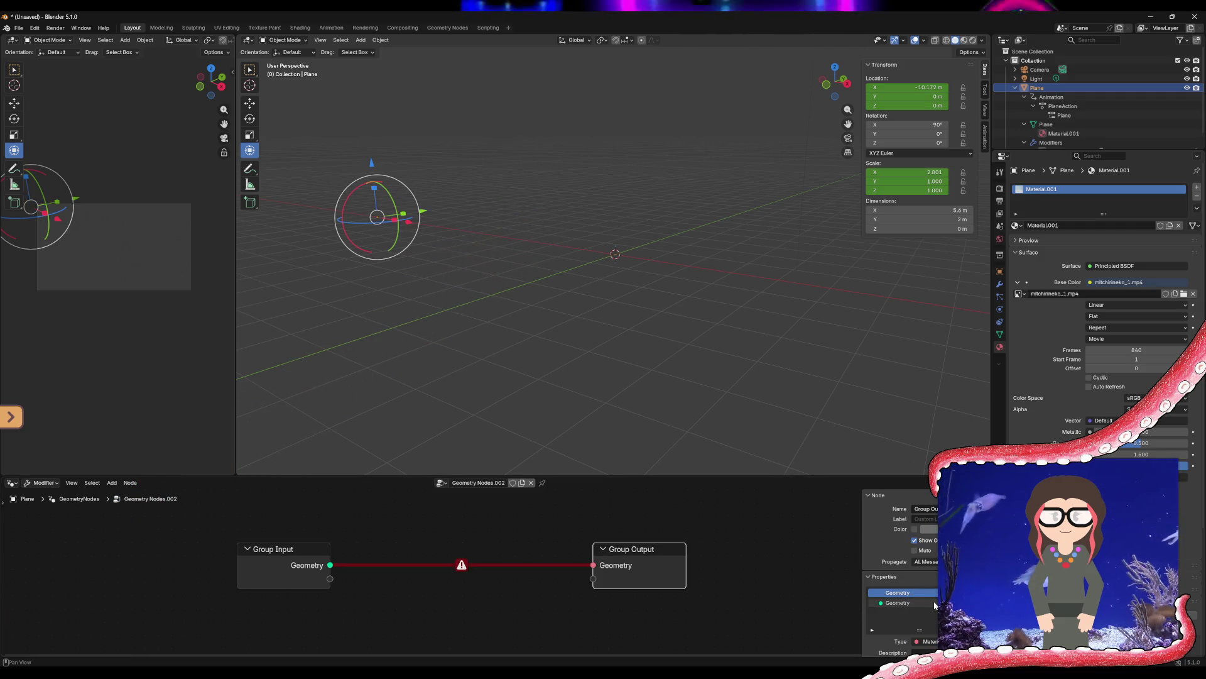
left_click(926, 641)
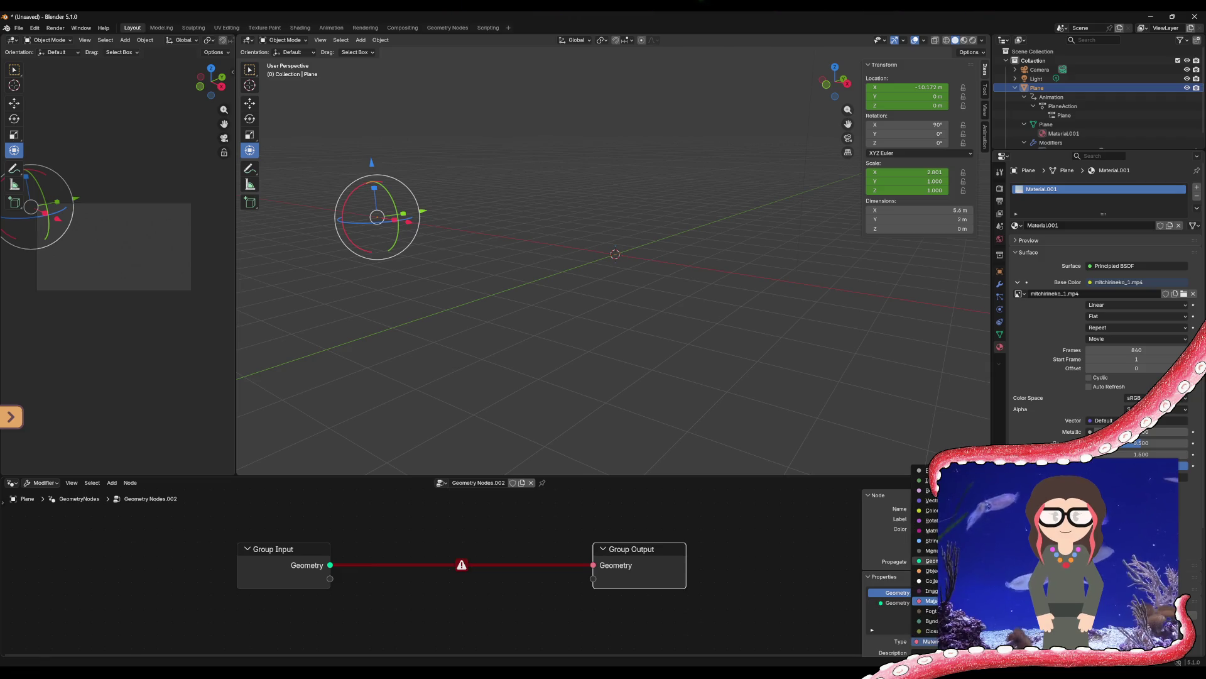
left_click(932, 561)
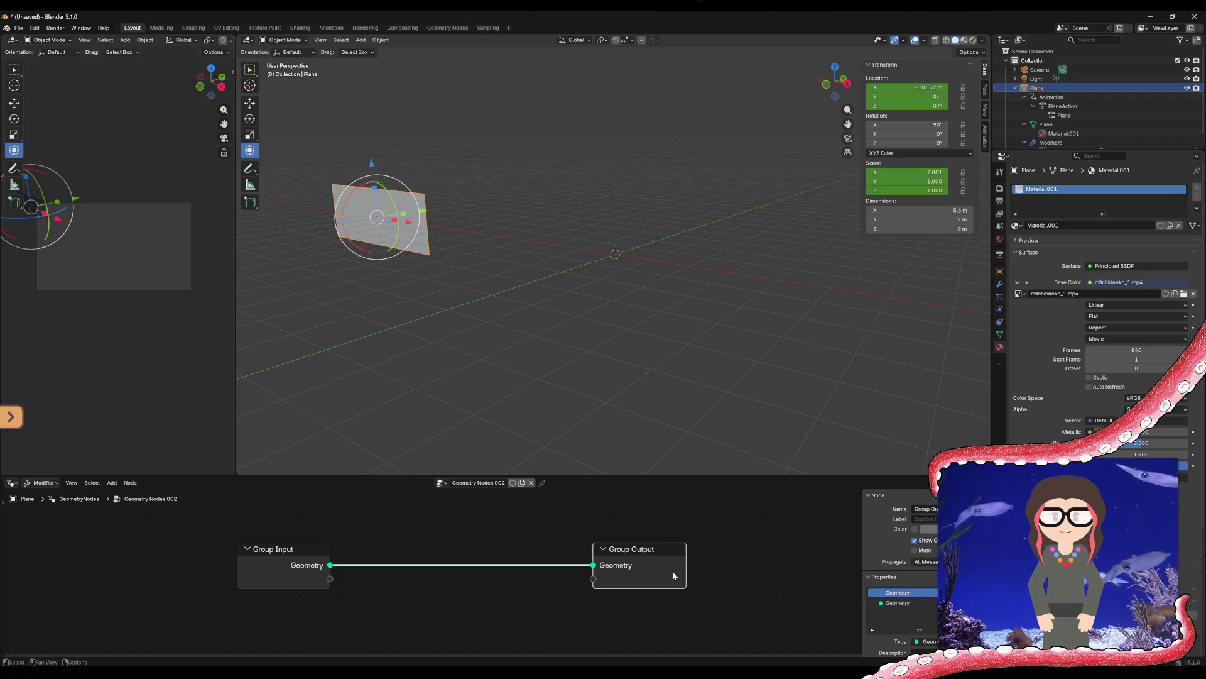
left_click(334, 577)
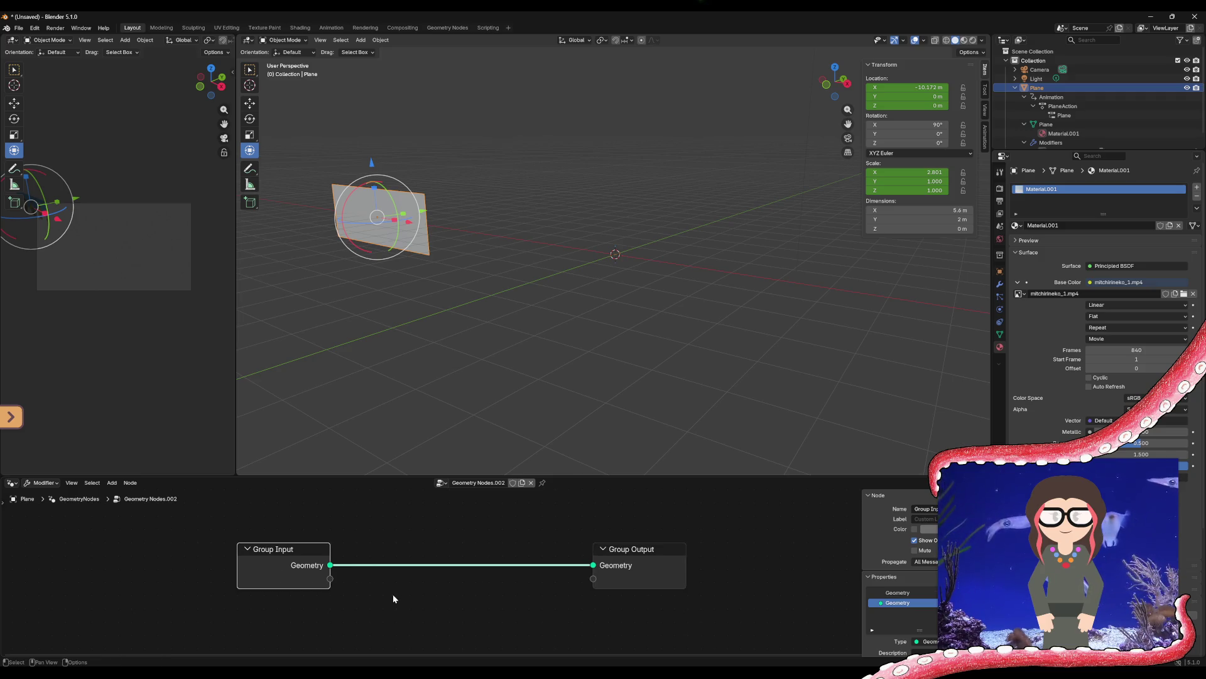
Place an Object Info node at the left and set its Object field to Plane via the eyedropper
right_click(375, 593)
mouse_move(377, 593)
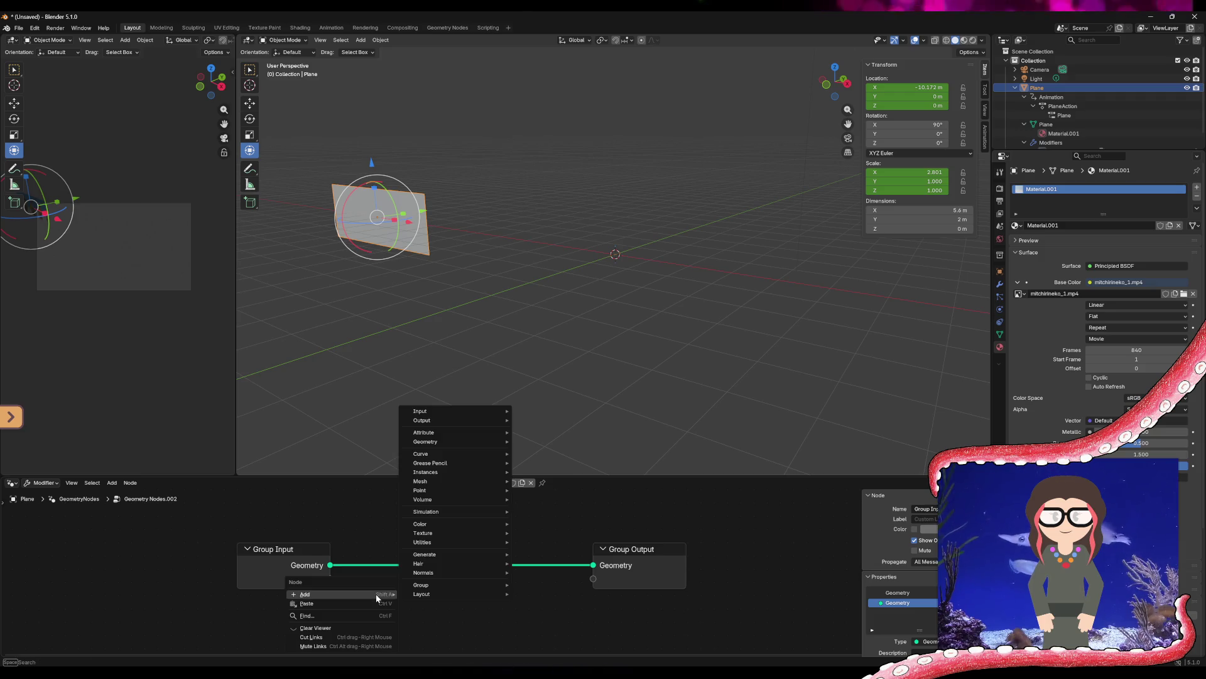
mouse_move(440, 423)
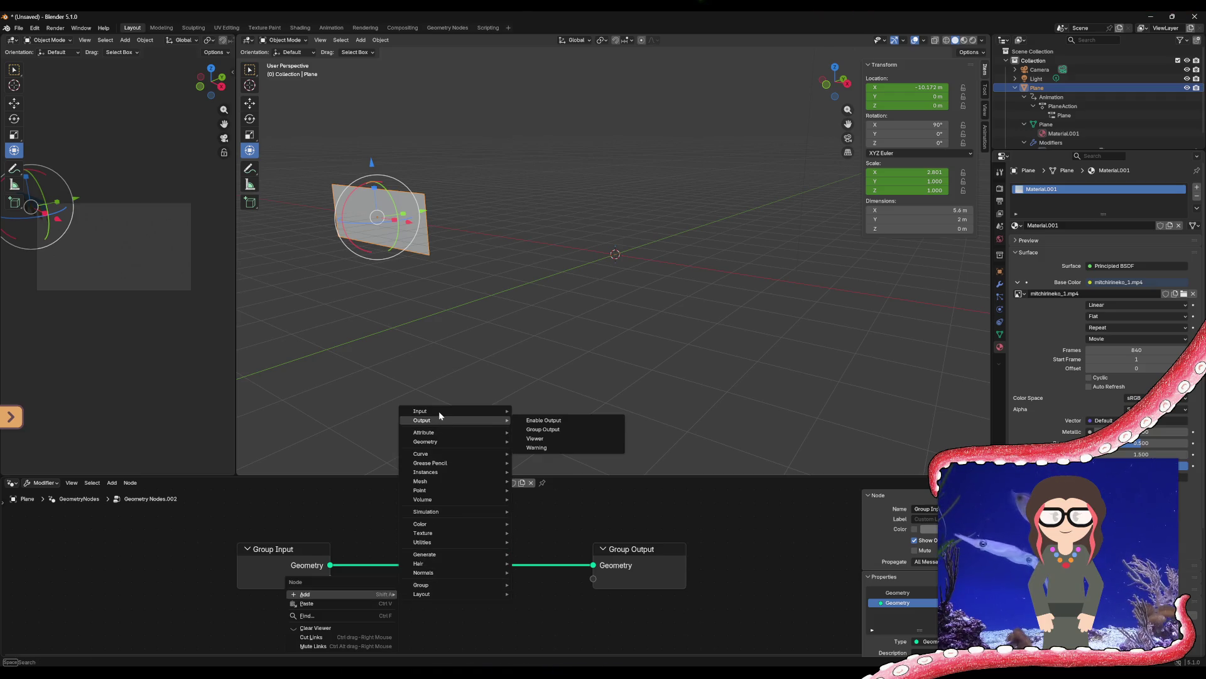
mouse_move(556, 414)
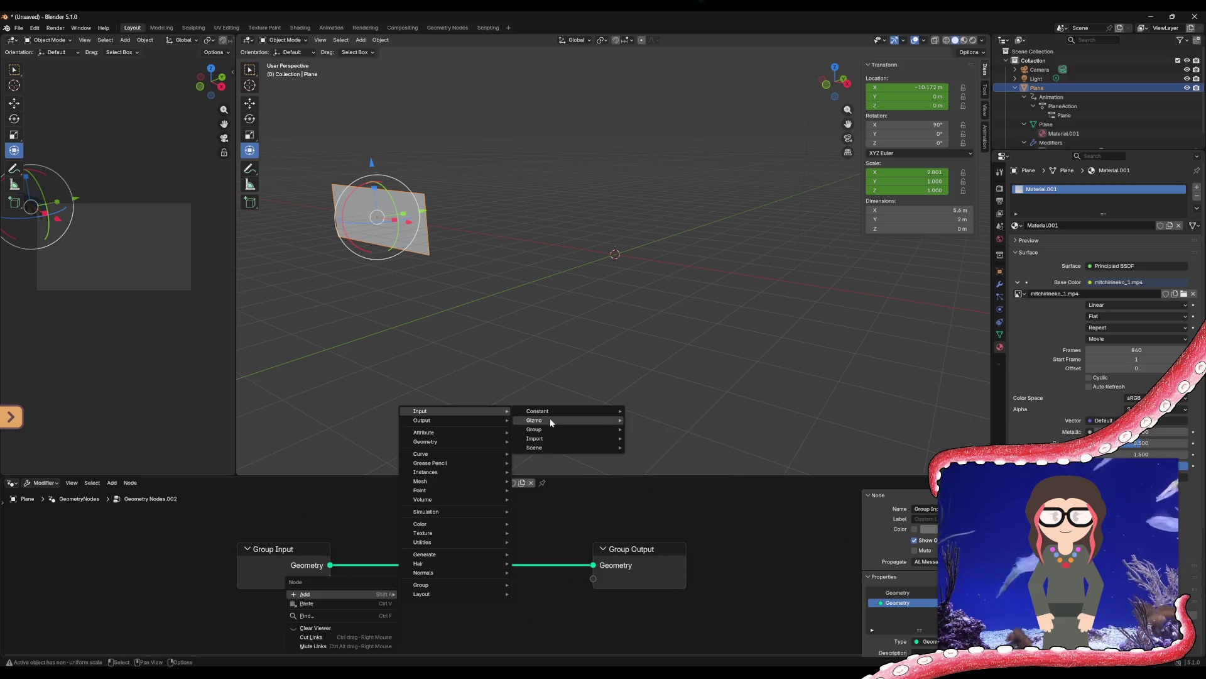
mouse_move(549, 447)
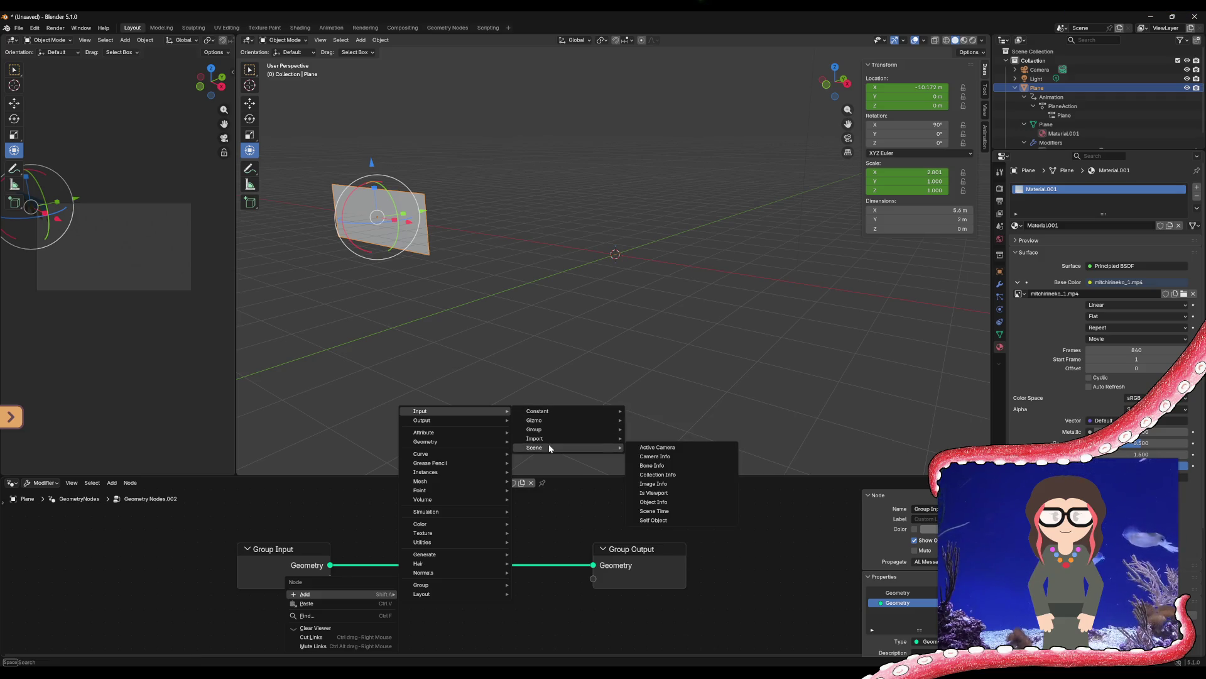
left_click(660, 502)
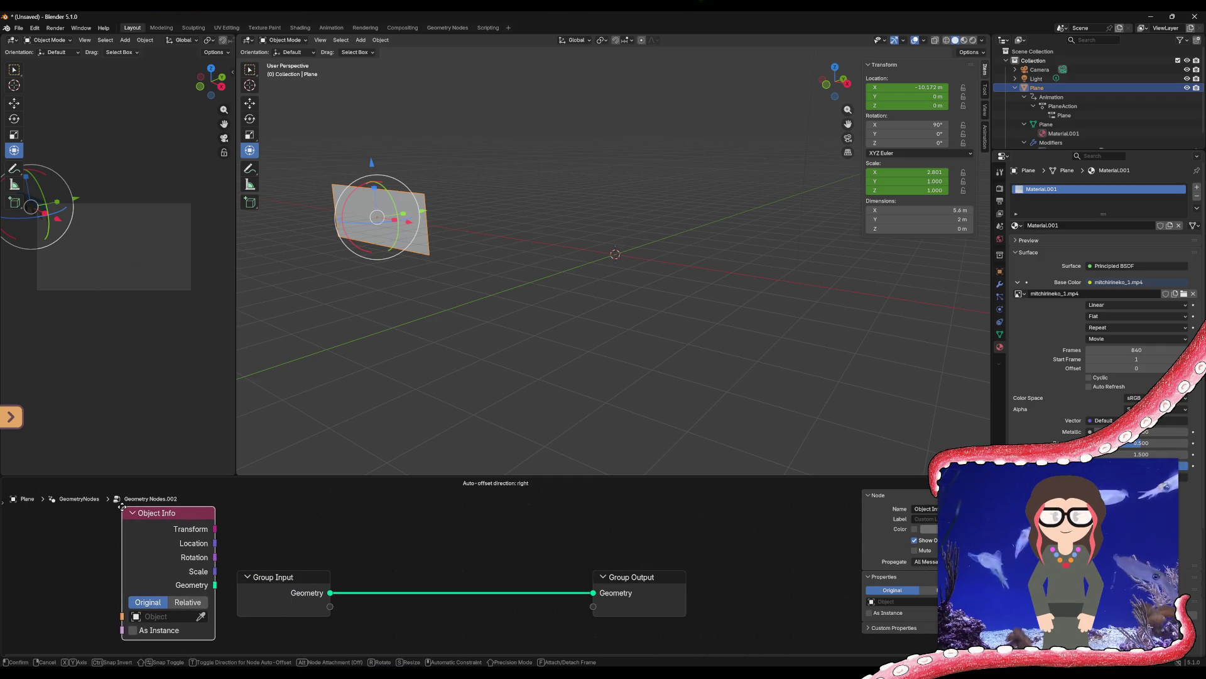
left_click(122, 506)
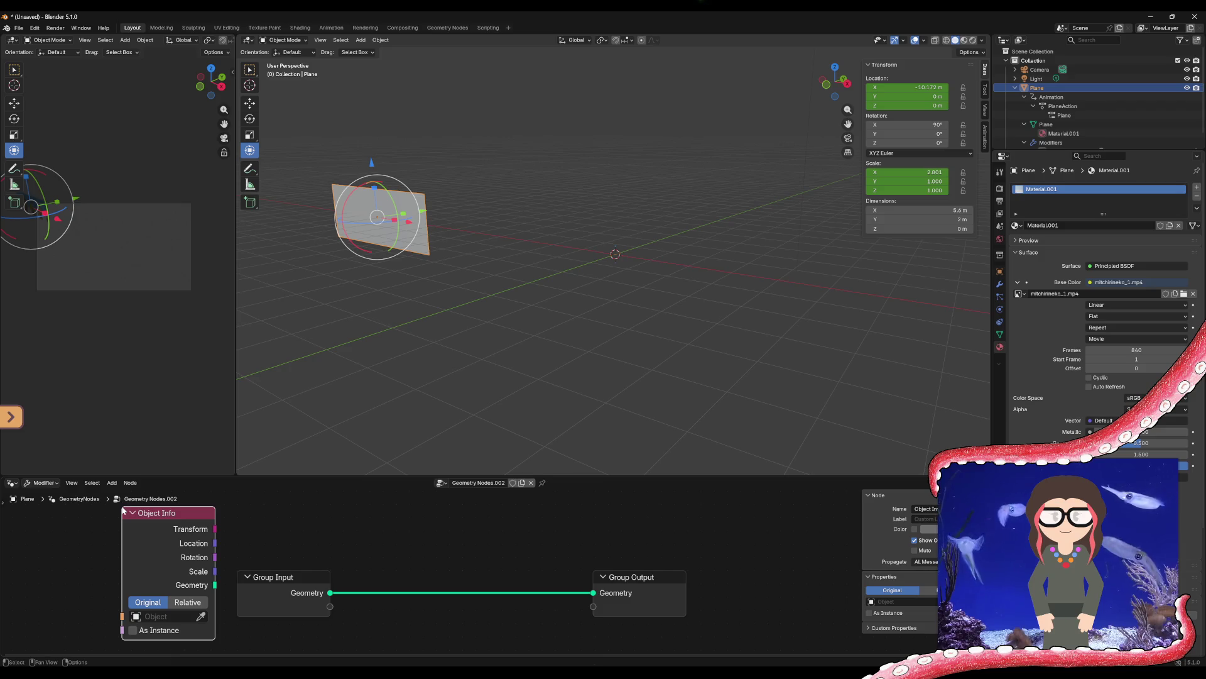
left_click(201, 616)
left_click(432, 236)
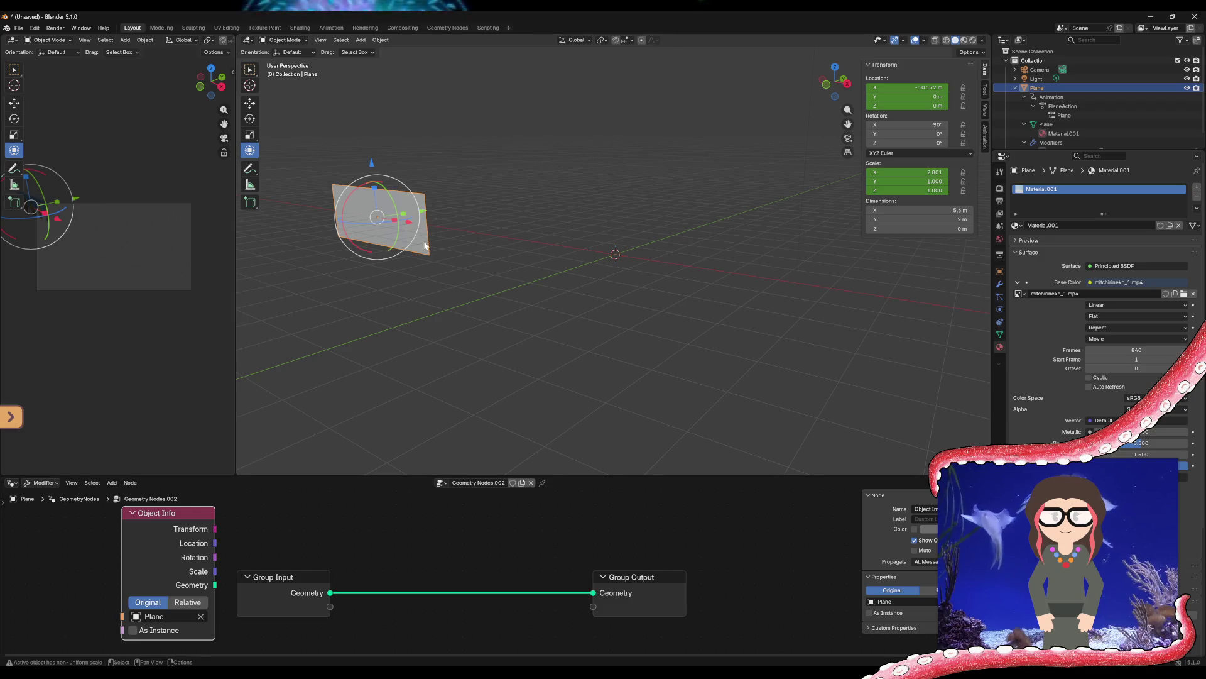
Wire Group Input and Object Info Geometry into two separate Group Output Geometry inputs
left_click_drag(215, 584, 591, 595)
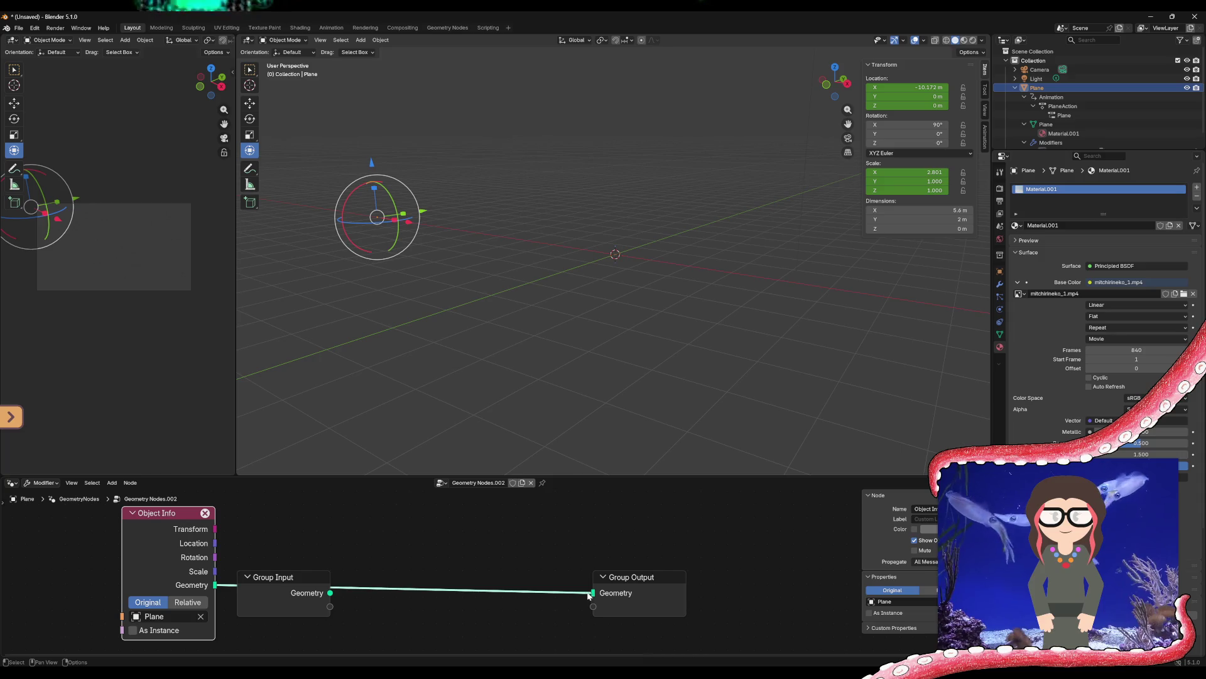
mouse_move(281, 580)
left_mouse_down()
mouse_move(397, 531)
mouse_move(409, 514)
left_mouse_up()
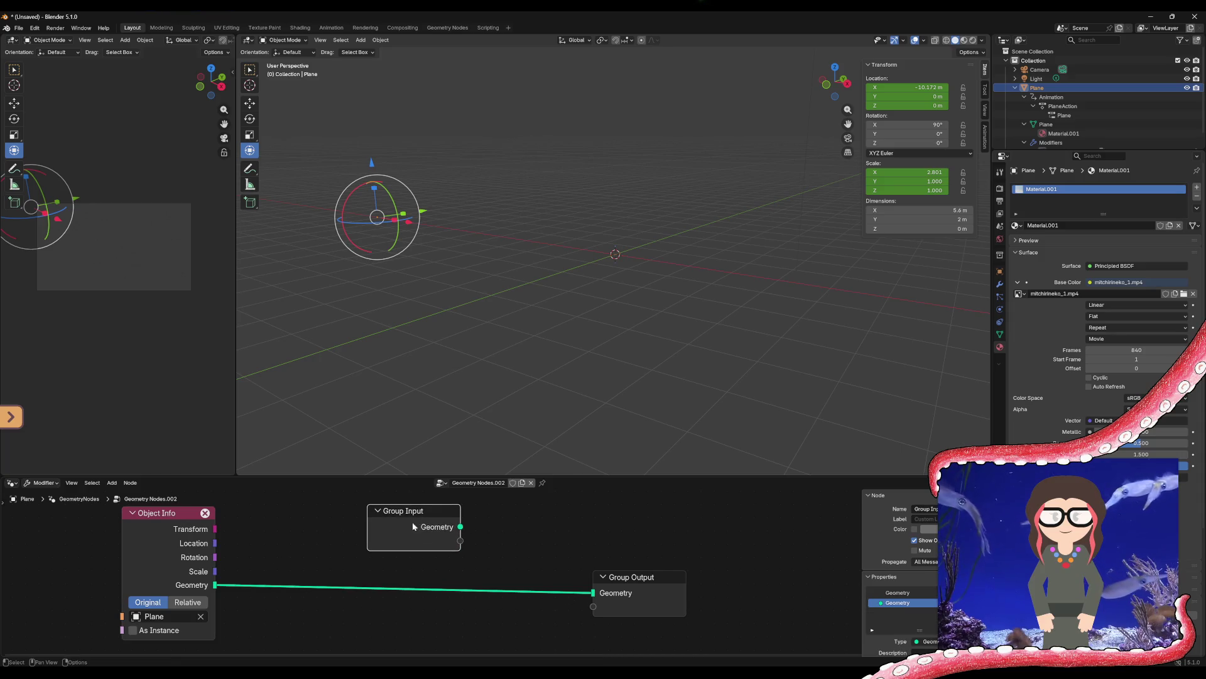
left_click_drag(594, 610, 593, 592)
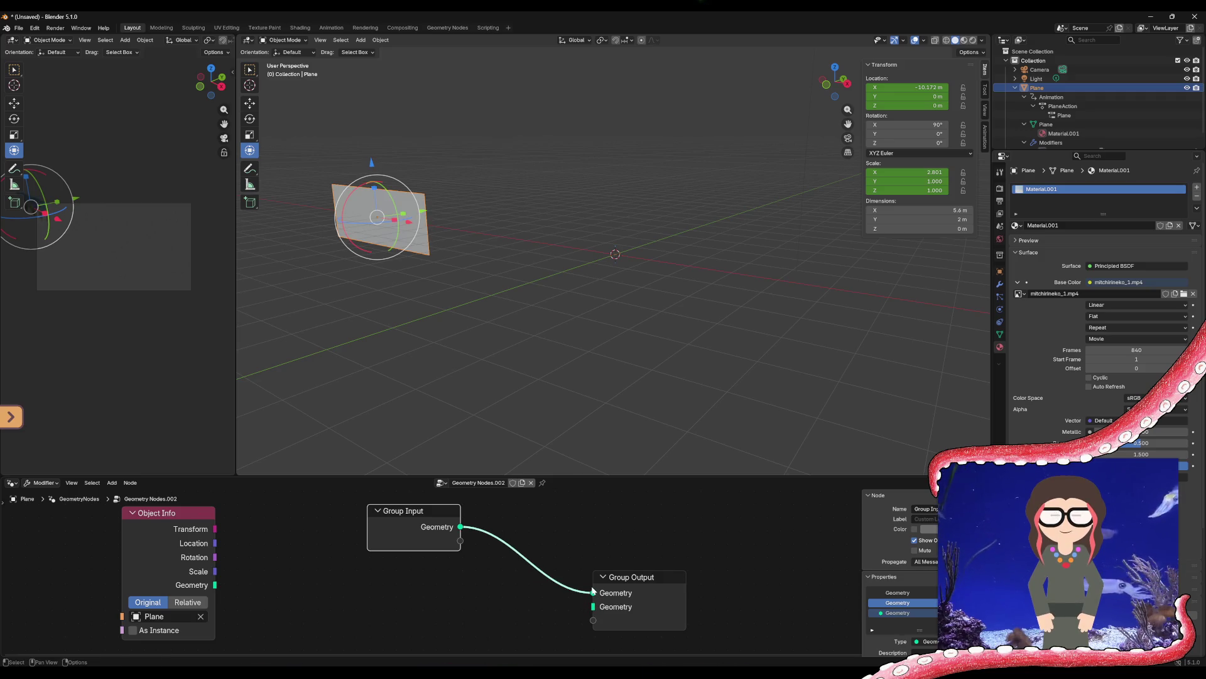
left_click_drag(215, 585, 593, 606)
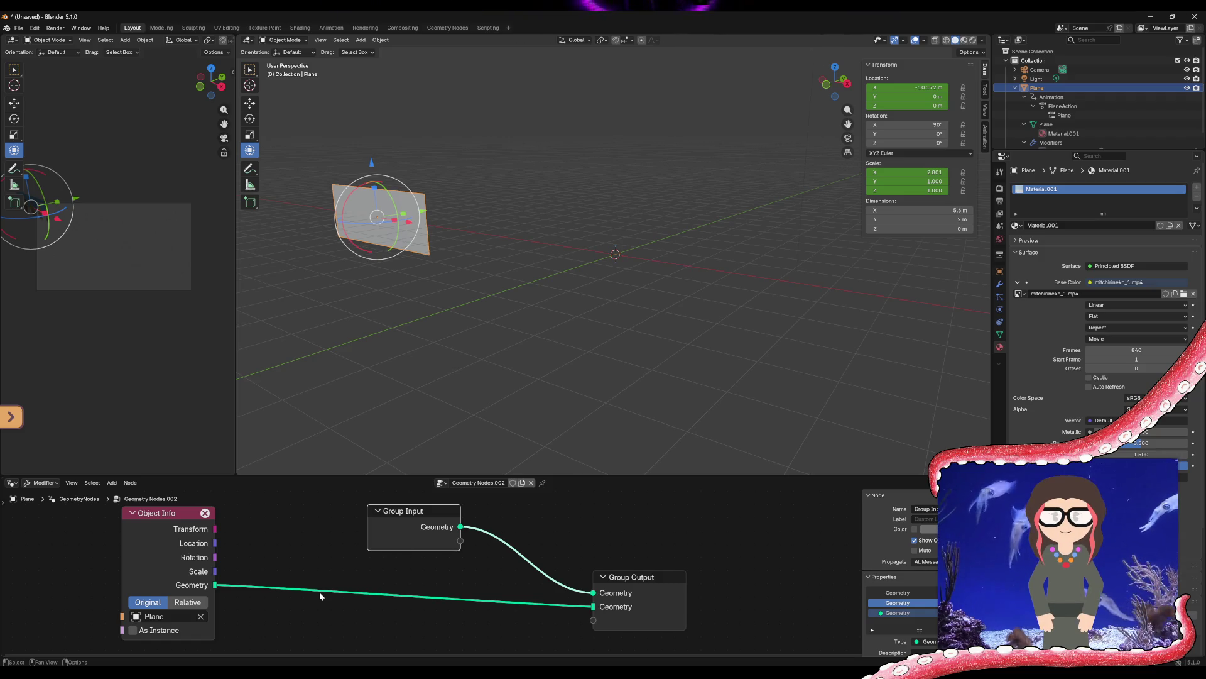
Dismiss the Group Input node context menu, deselect it, and bring up the Add menu
right_click(319, 569)
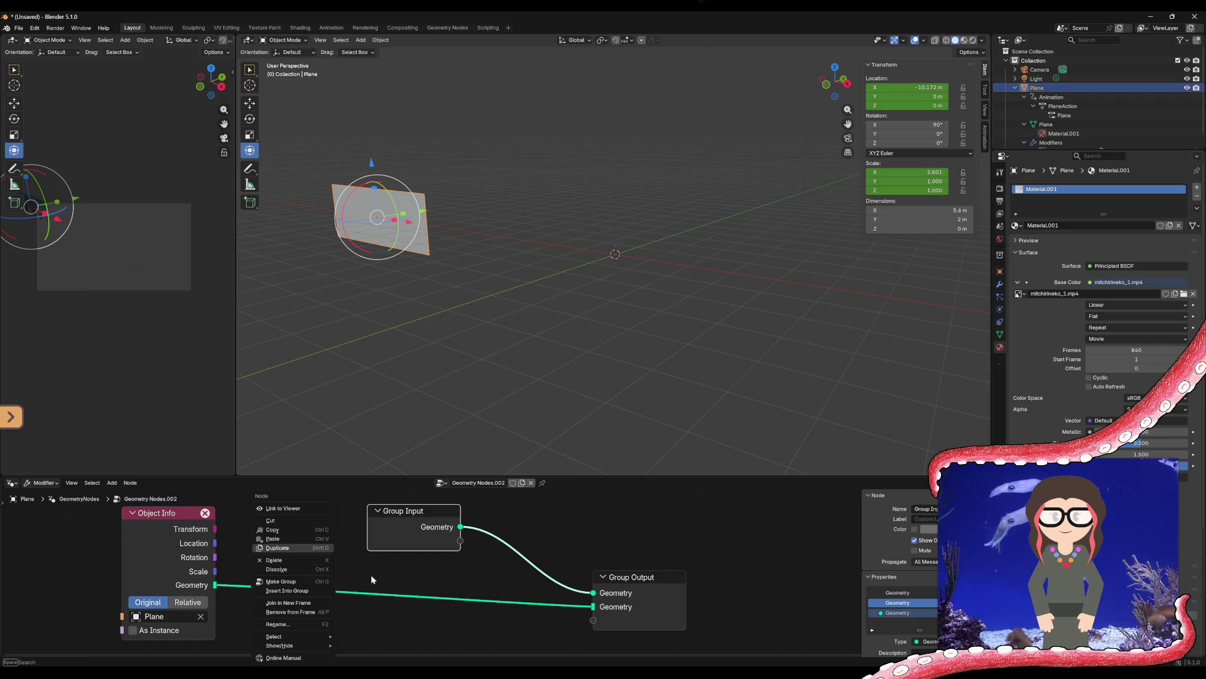
left_click(371, 574)
right_click(333, 558)
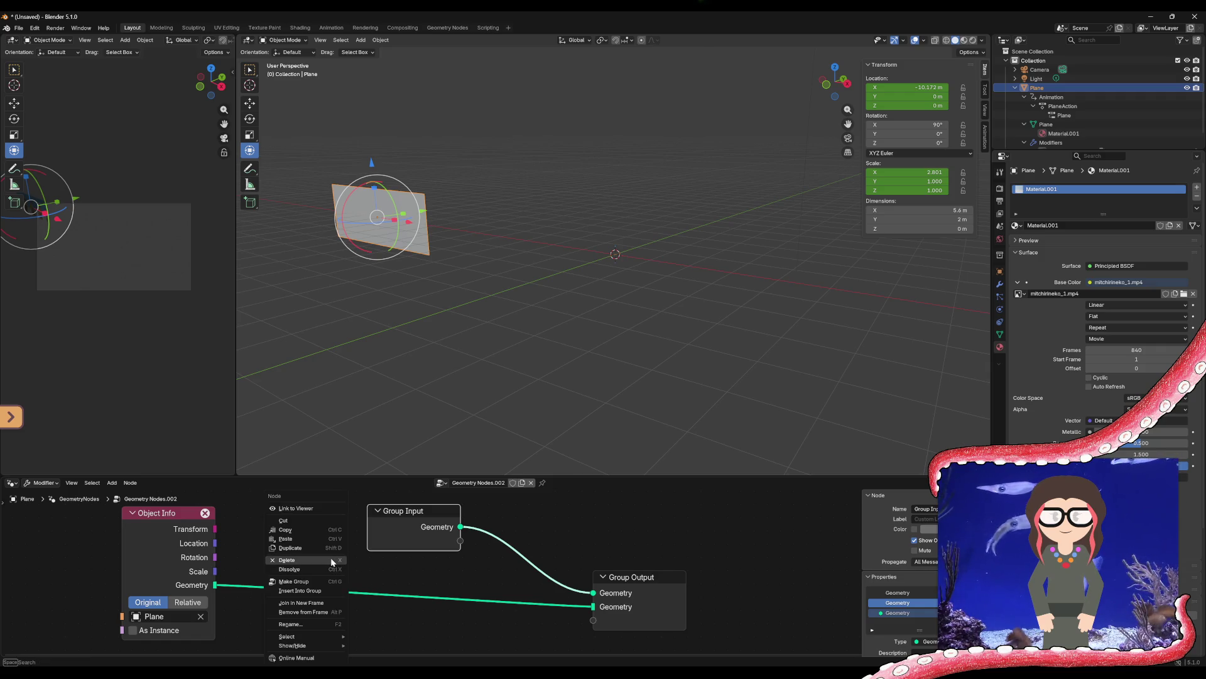
left_click(243, 514)
left_click(263, 521)
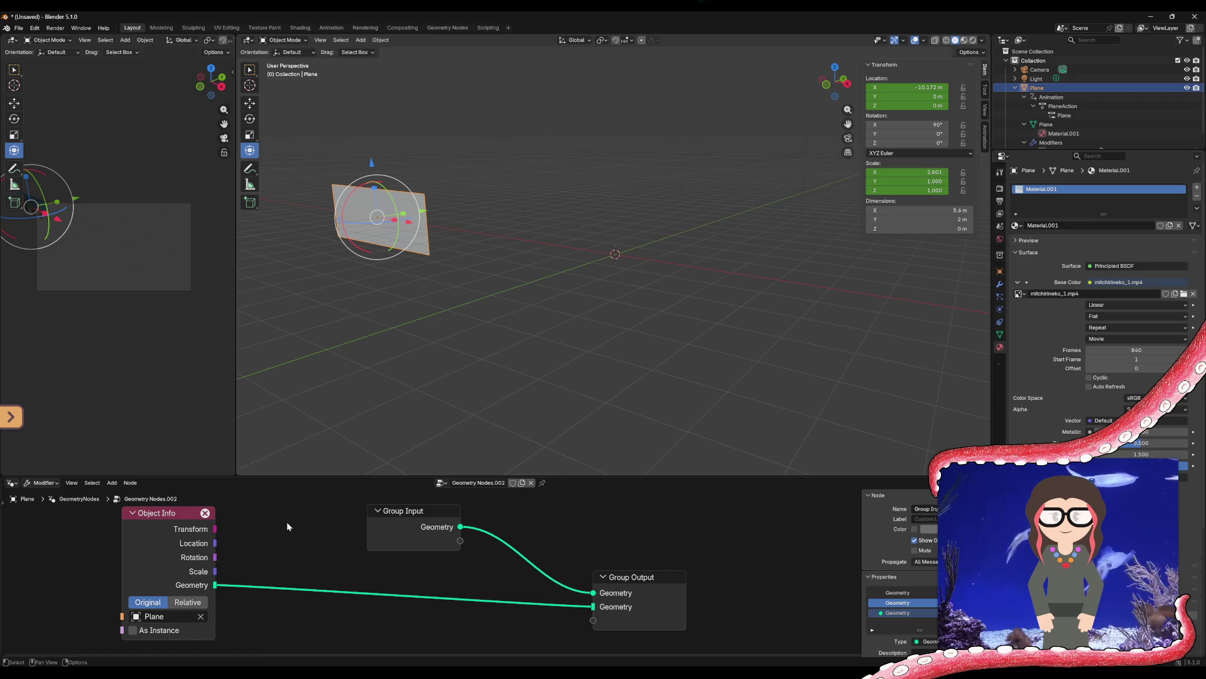
right_click(286, 521)
mouse_move(290, 522)
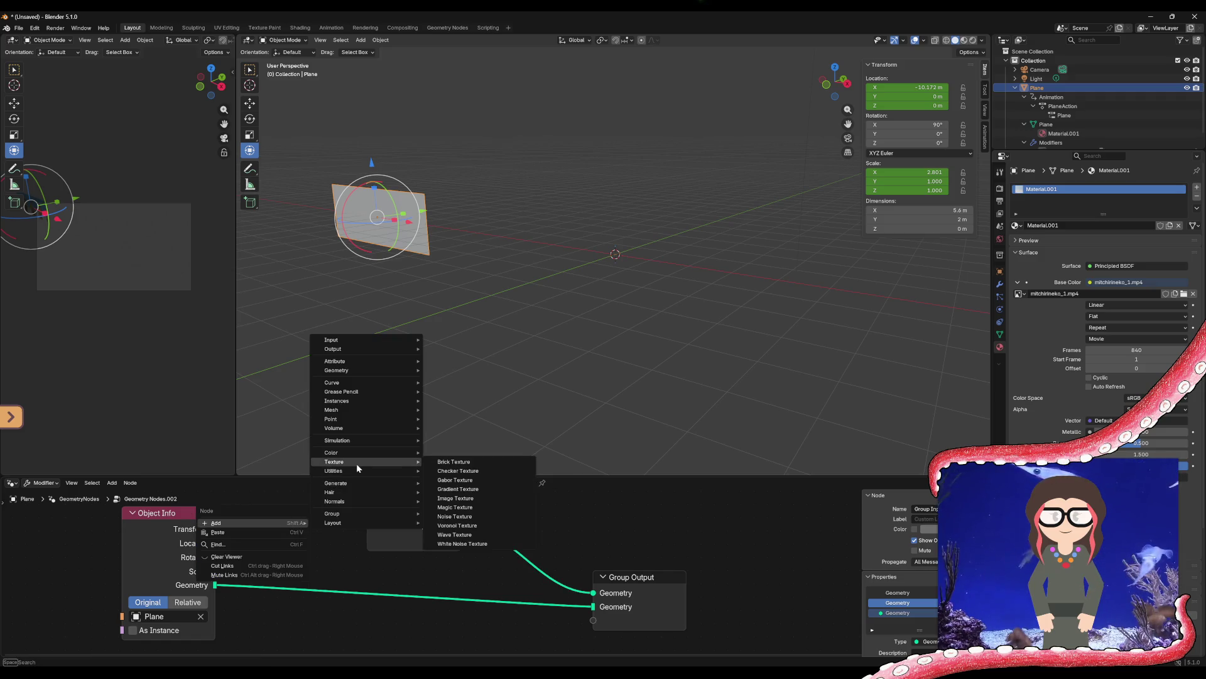
Place an Image Texture node from the Texture category to the left of the other nodes
mouse_move(356, 419)
mouse_move(348, 348)
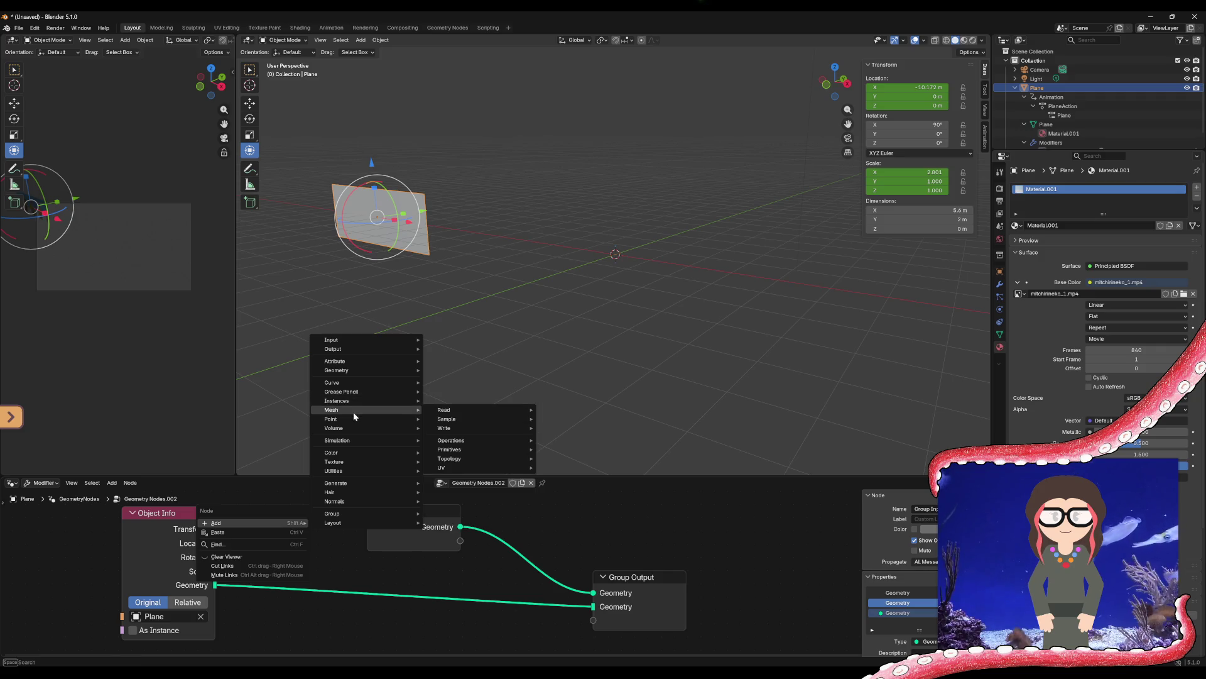
mouse_move(355, 464)
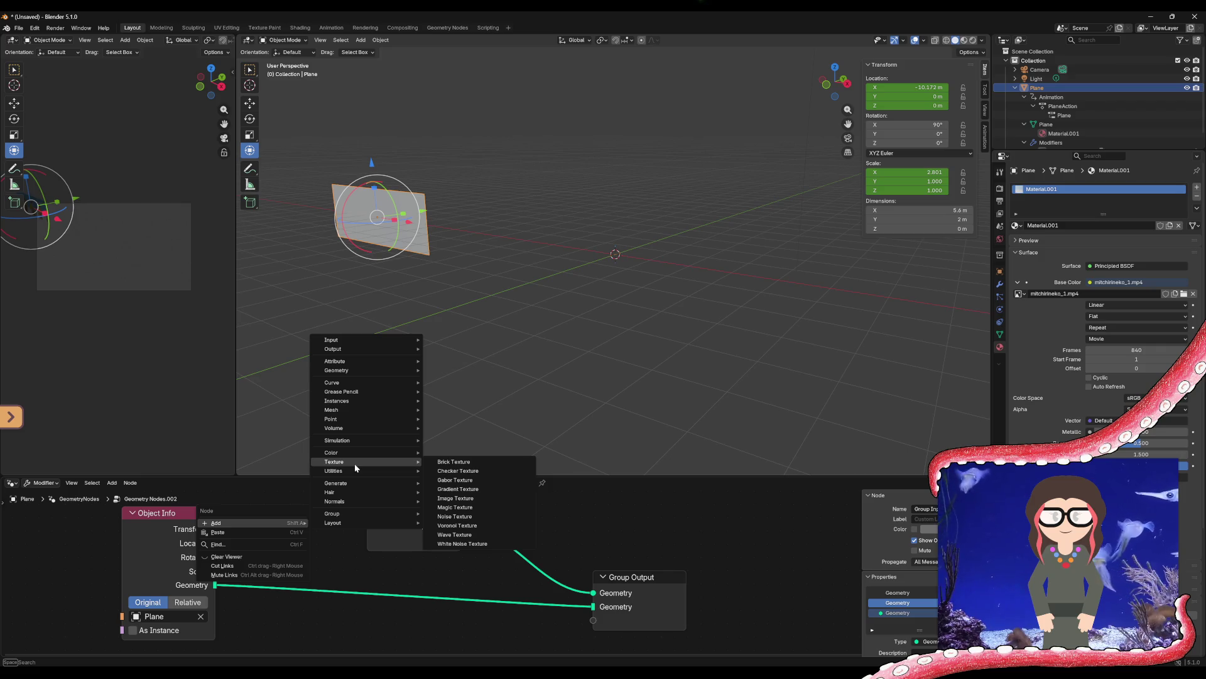
left_click(459, 499)
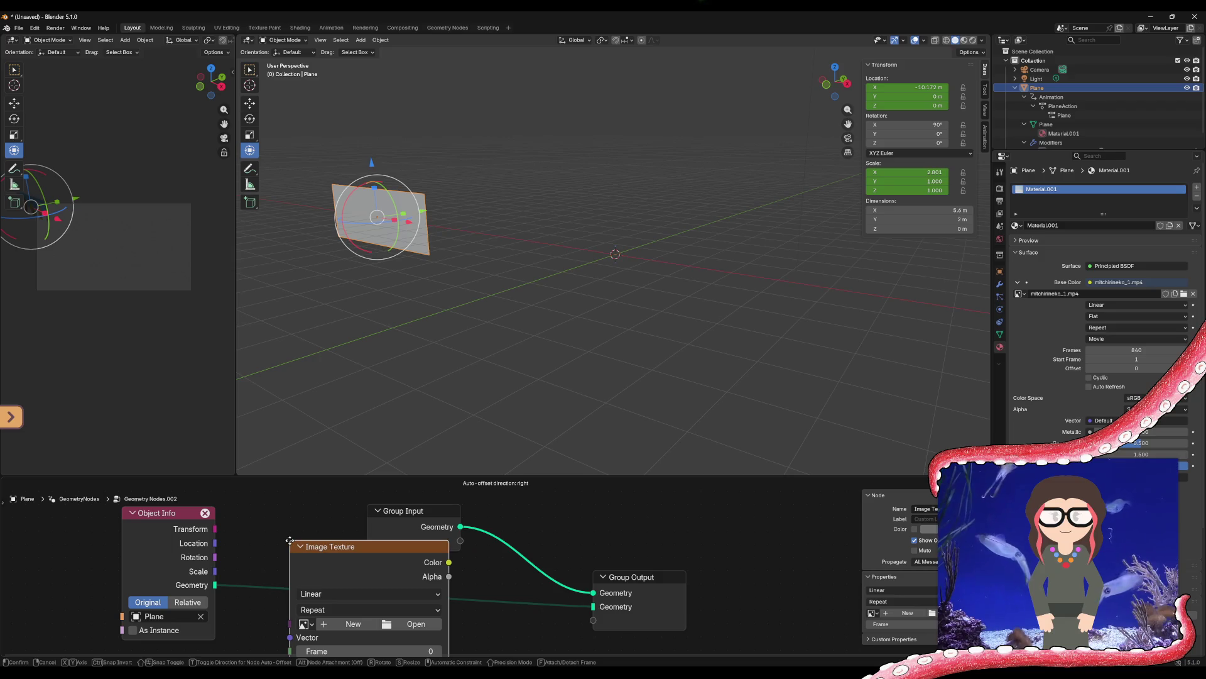
left_click(204, 552)
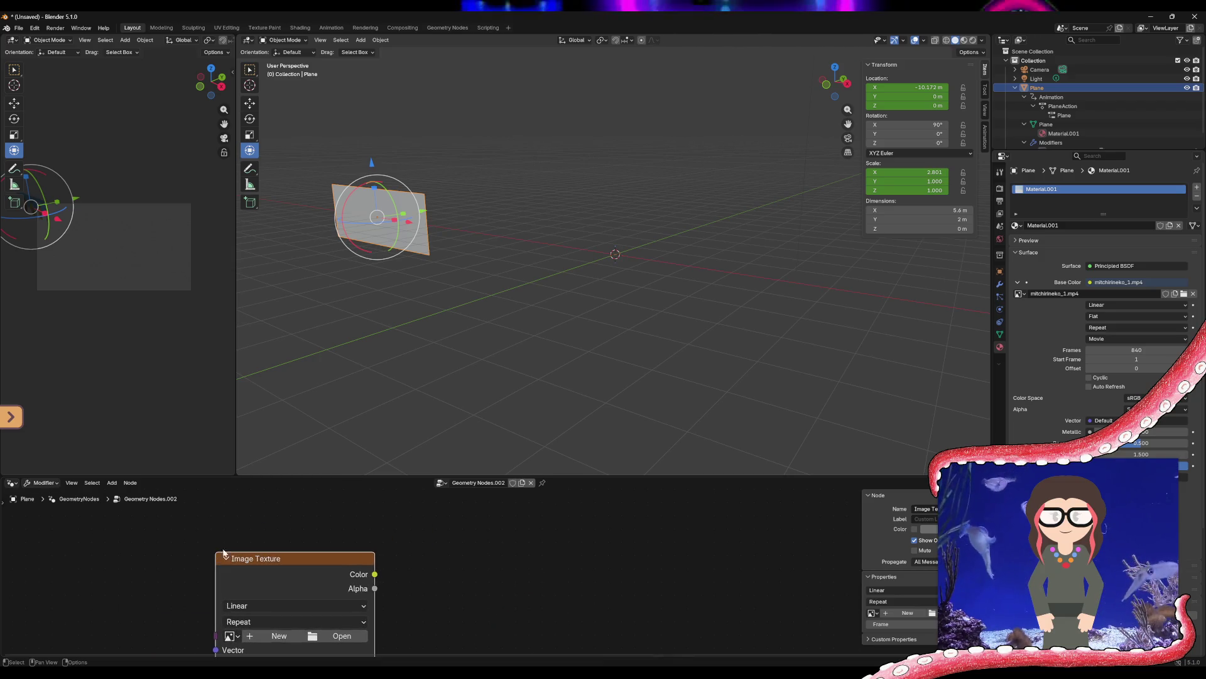
Enlarge the Geometry Nodes editor to fill most of the window and adjust the zoom
left_click_drag(471, 475, 472, 172)
scroll(490, 396, "down", 4)
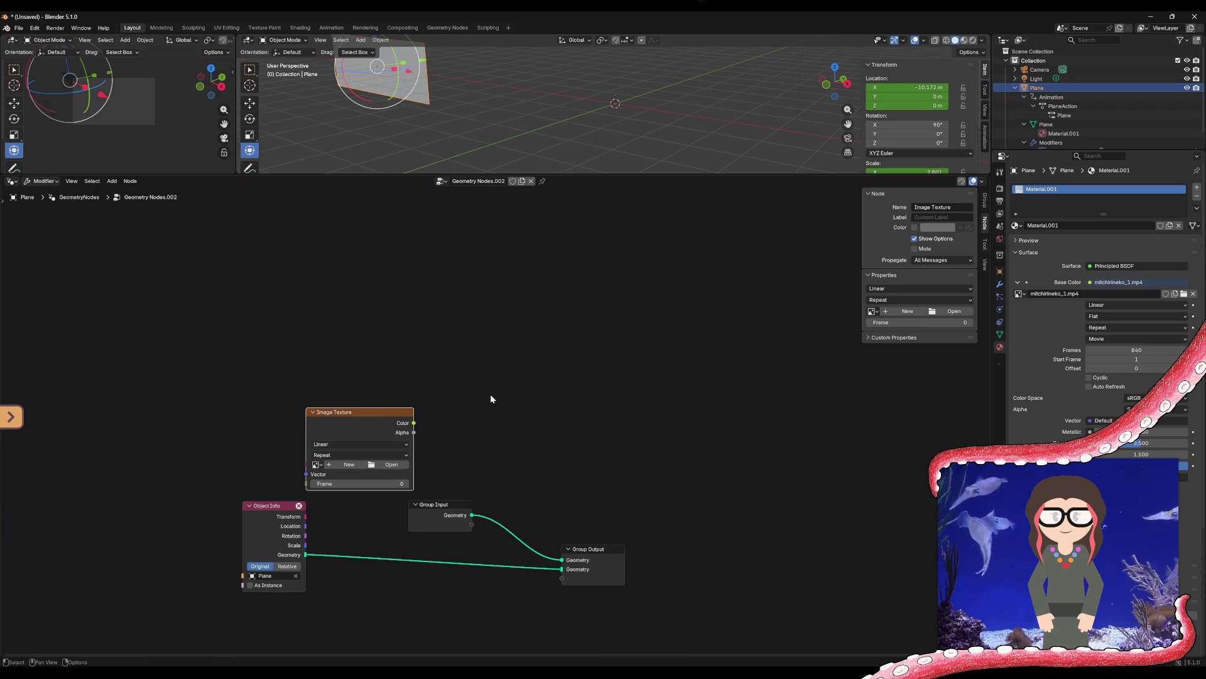
scroll(446, 528, "up", 1)
scroll(446, 528, "up", 1)
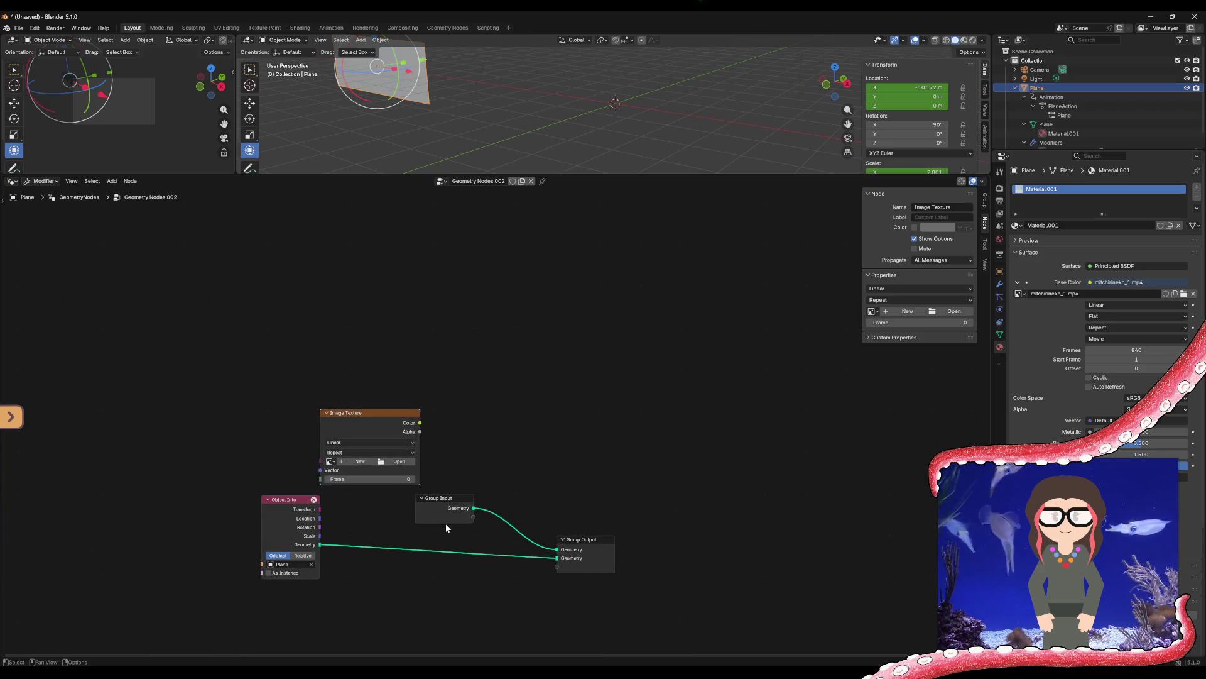
Reposition Image Texture up-right, Group Input right, Group Output slightly down, and Object Info closer
left_click_drag(379, 416, 409, 396)
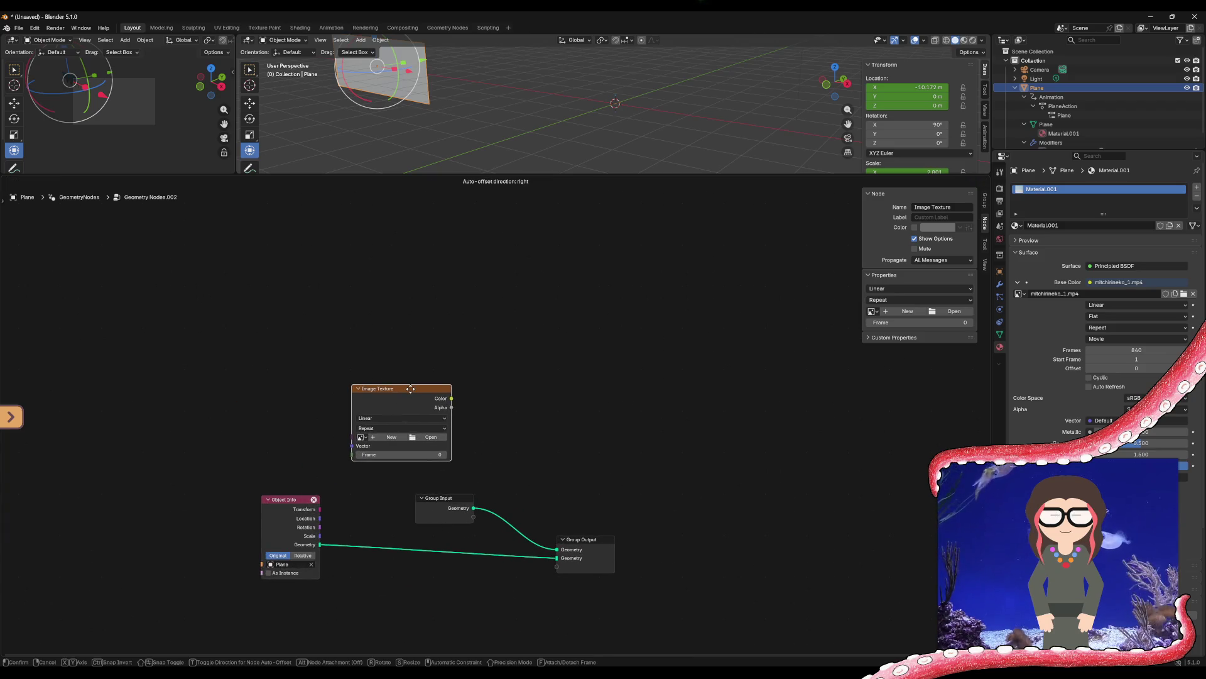
left_click(447, 500)
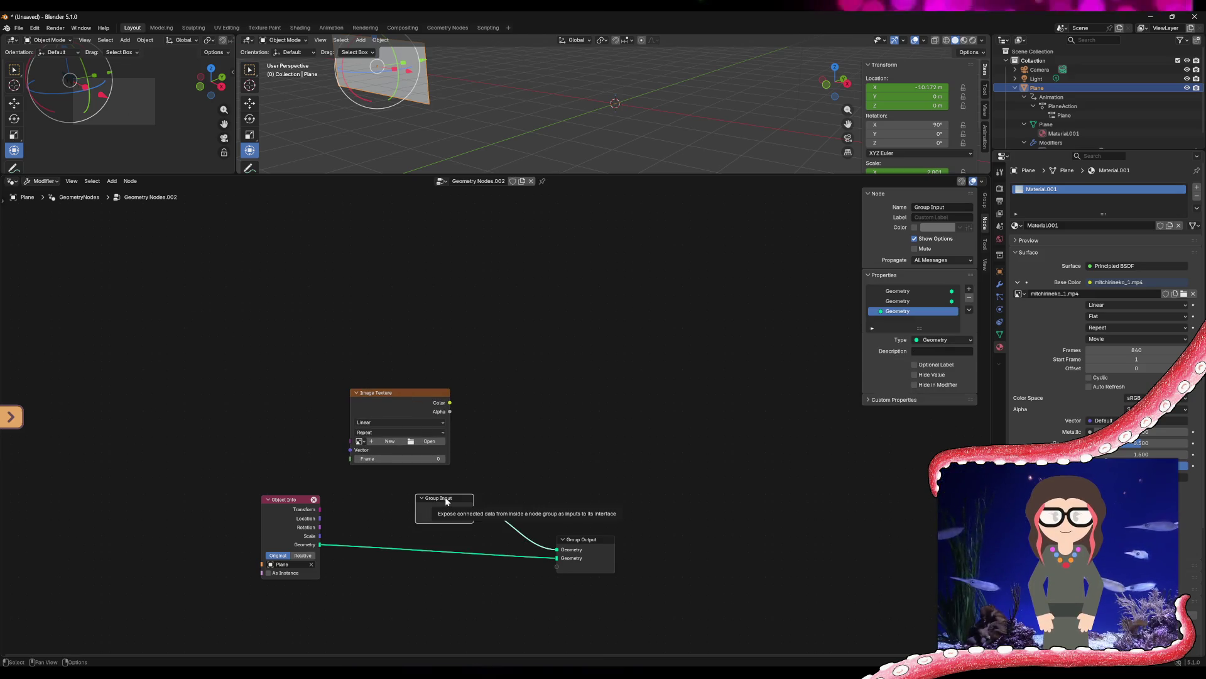
mouse_move(447, 501)
left_mouse_down()
mouse_move(546, 455)
mouse_move(608, 482)
mouse_move(501, 501)
left_mouse_up()
mouse_move(578, 543)
left_mouse_down()
mouse_move(581, 502)
mouse_move(588, 527)
mouse_move(561, 562)
mouse_move(584, 544)
left_mouse_up()
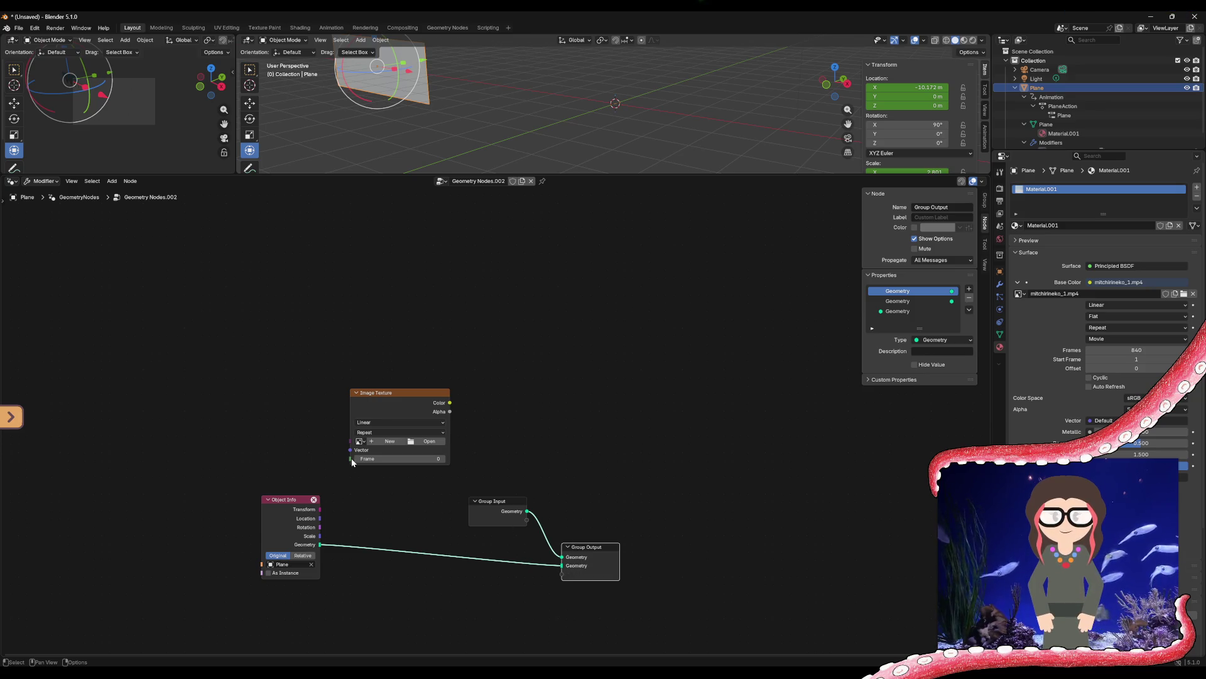
mouse_move(351, 459)
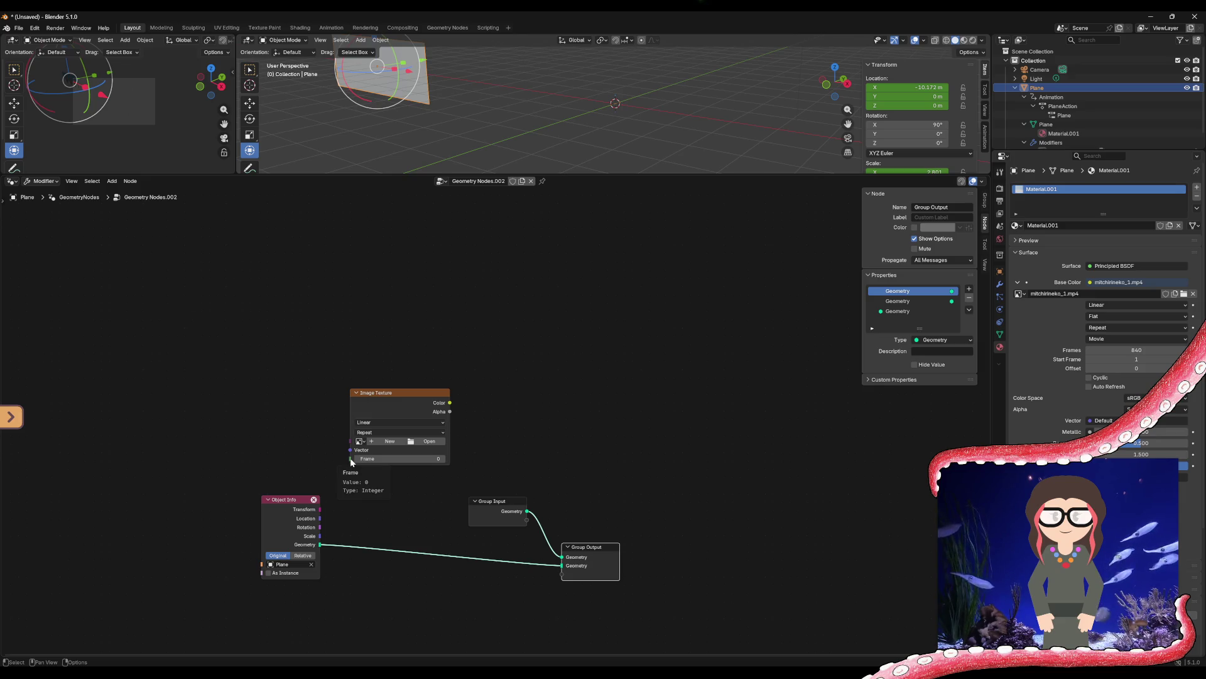
mouse_move(283, 498)
left_mouse_down()
mouse_move(410, 498)
mouse_move(410, 519)
left_mouse_up()
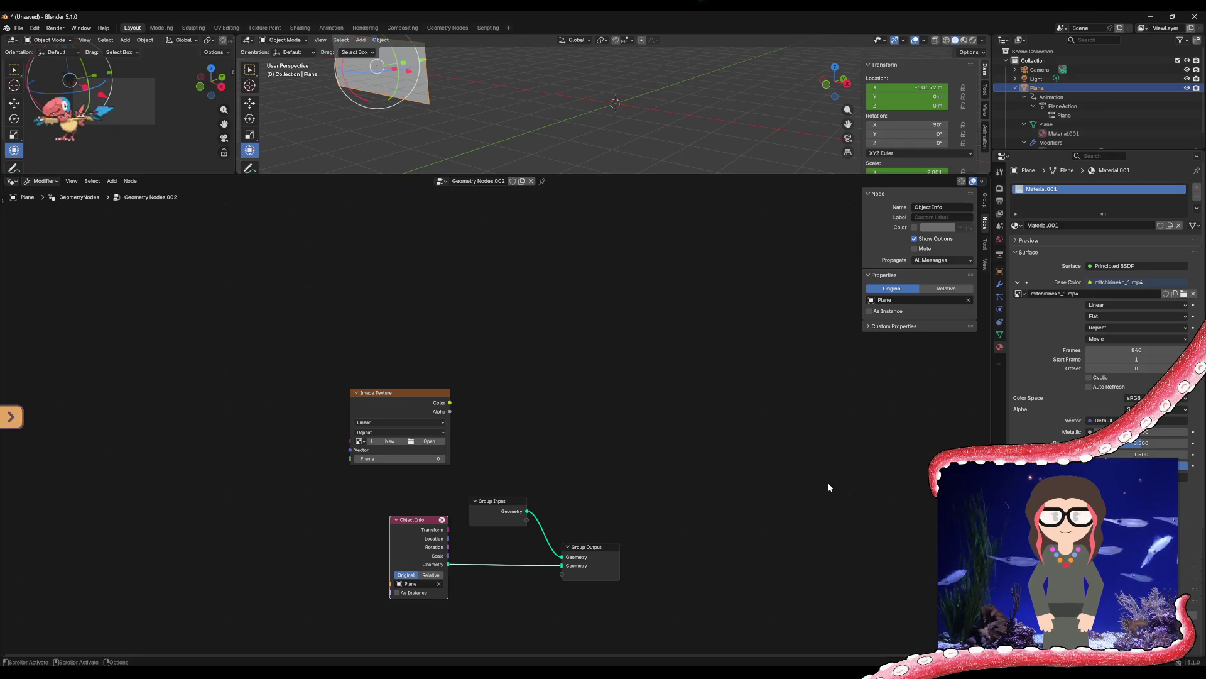
Zoom the node editor view in
scroll(669, 453, "up", 1)
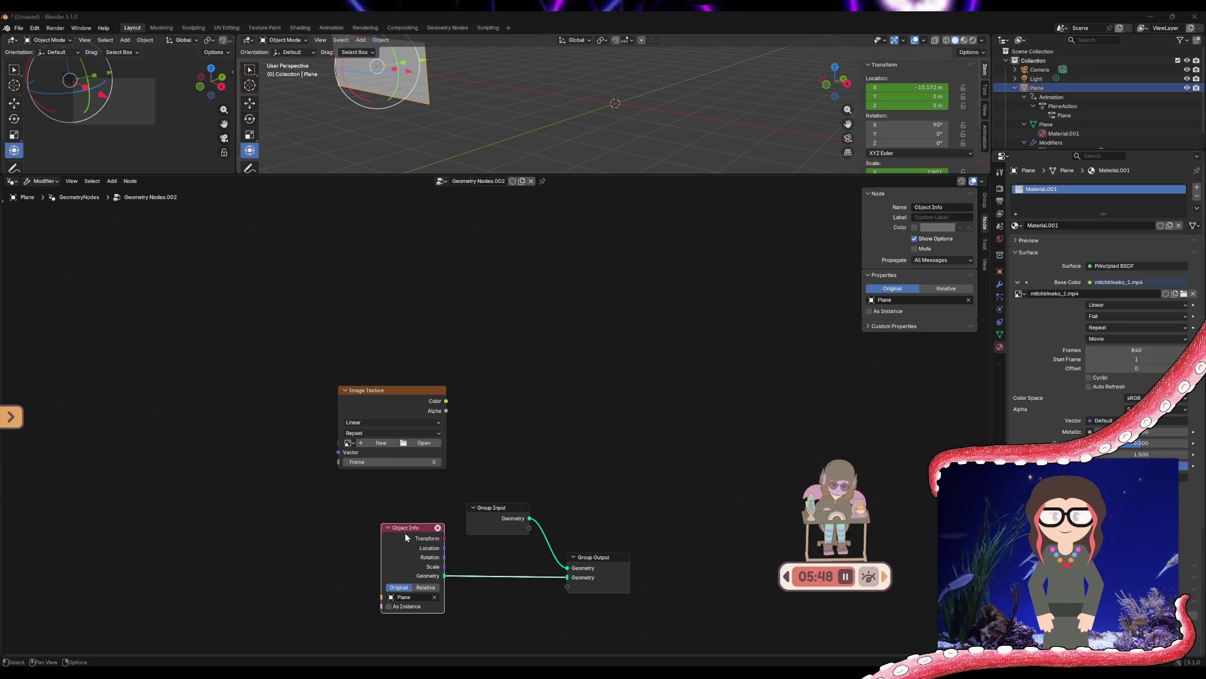
Delete the Object Info and Image Texture nodes, unlink Geometry Nodes.002, and create a new group
key("x")
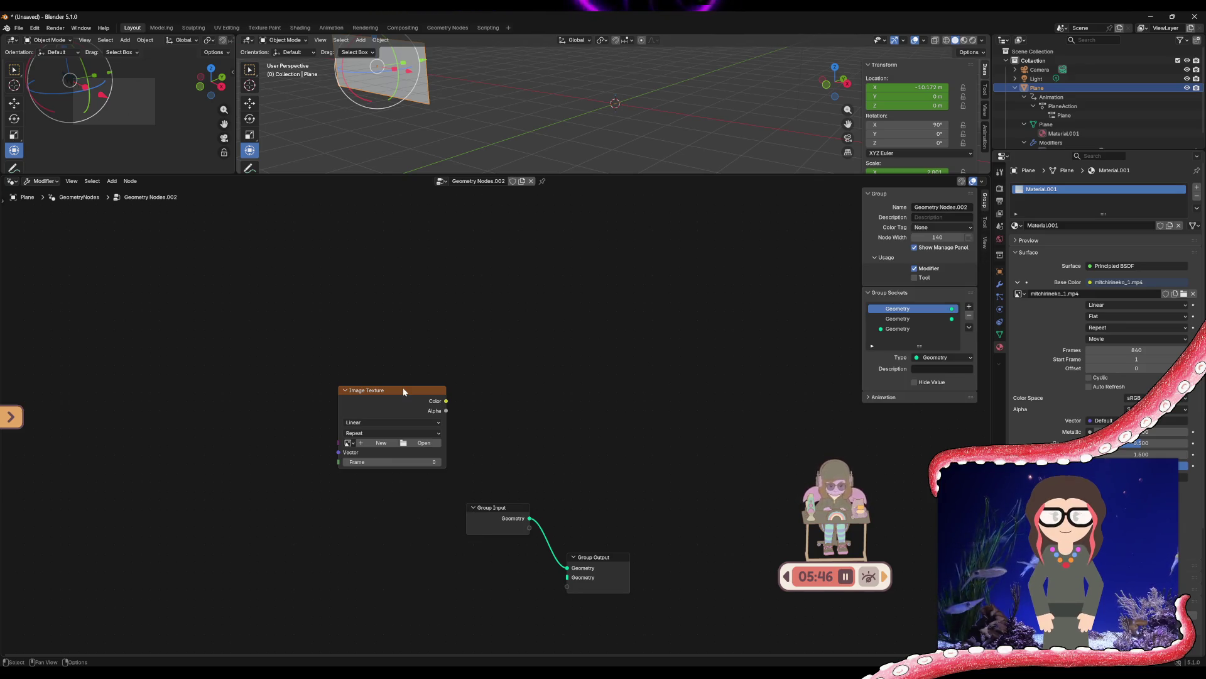
left_click(403, 388)
key("x")
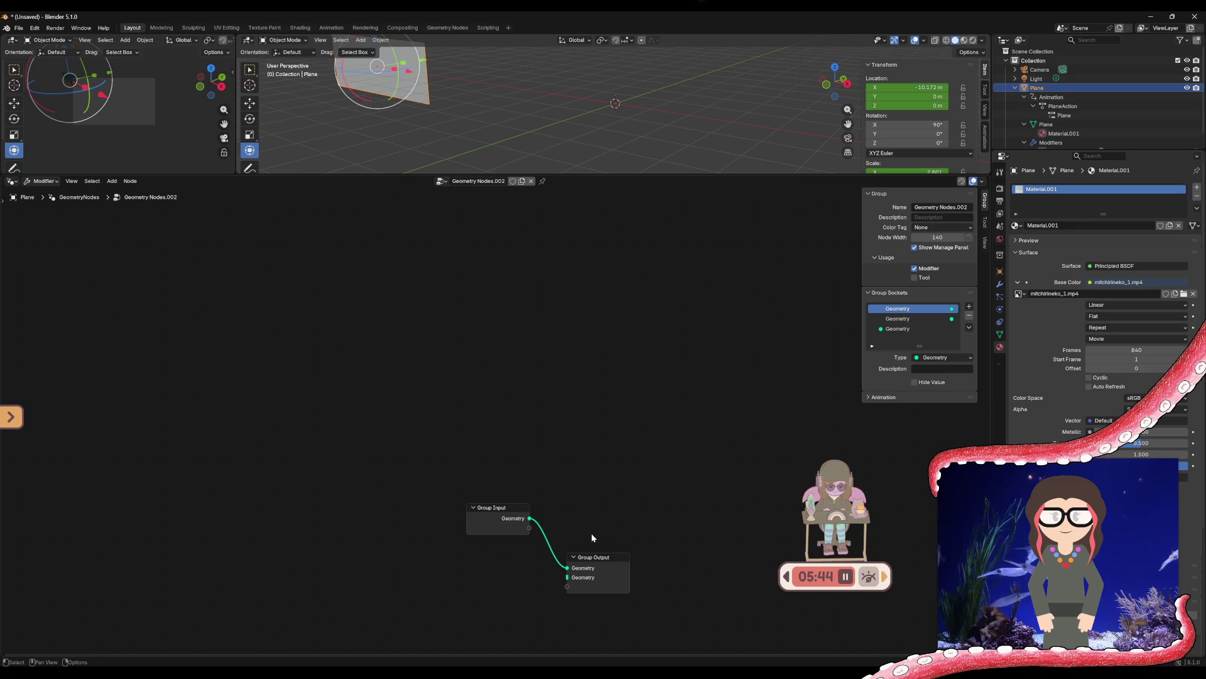
left_click(531, 181)
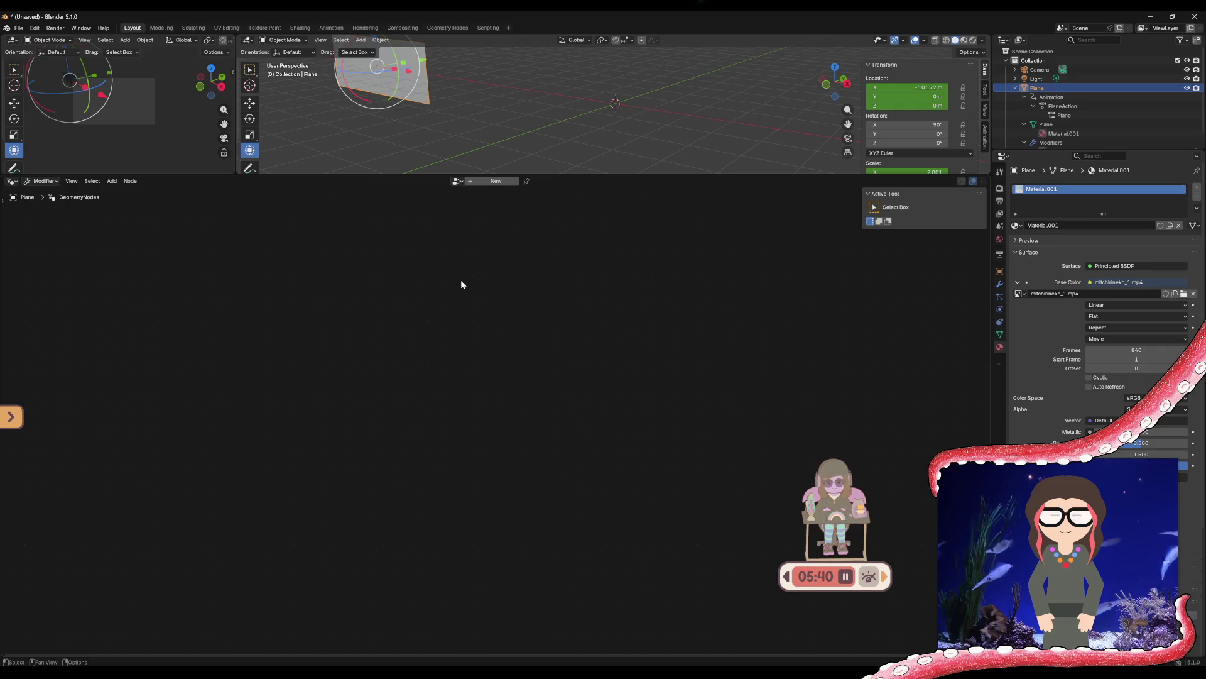
left_click(473, 183)
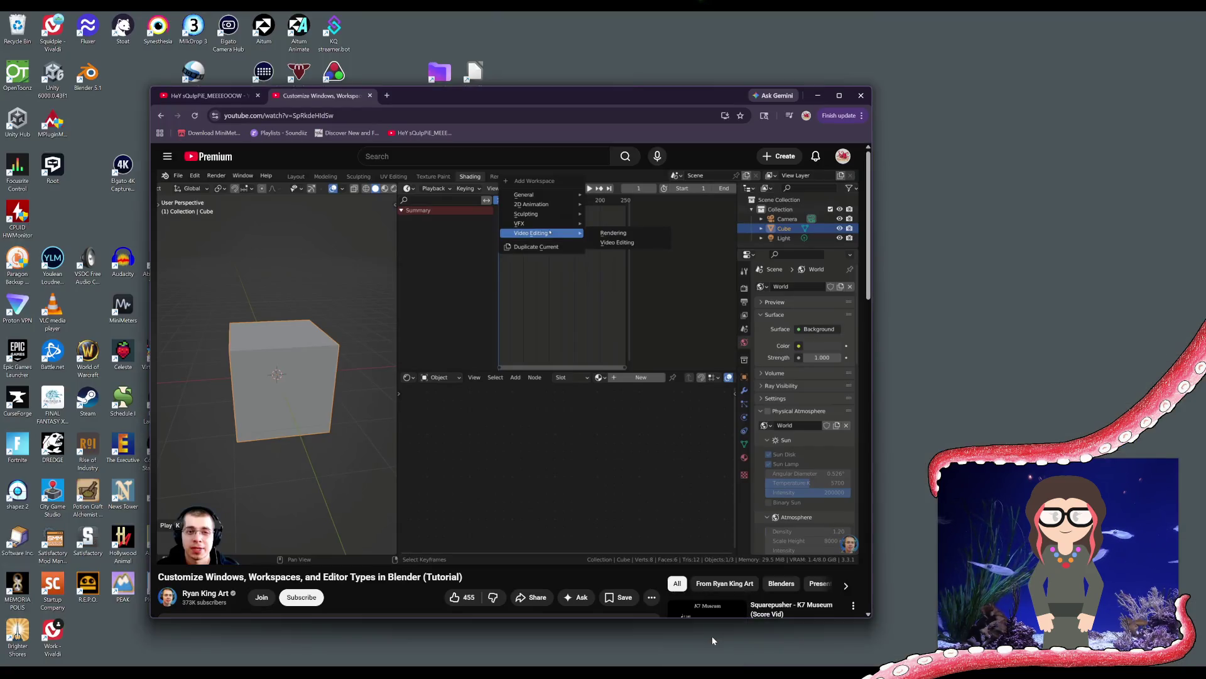
Load the copied youtu.be link in Chrome and watch the Nodes-layout tutorial to 2:26
left_click(711, 636)
left_click(368, 119)
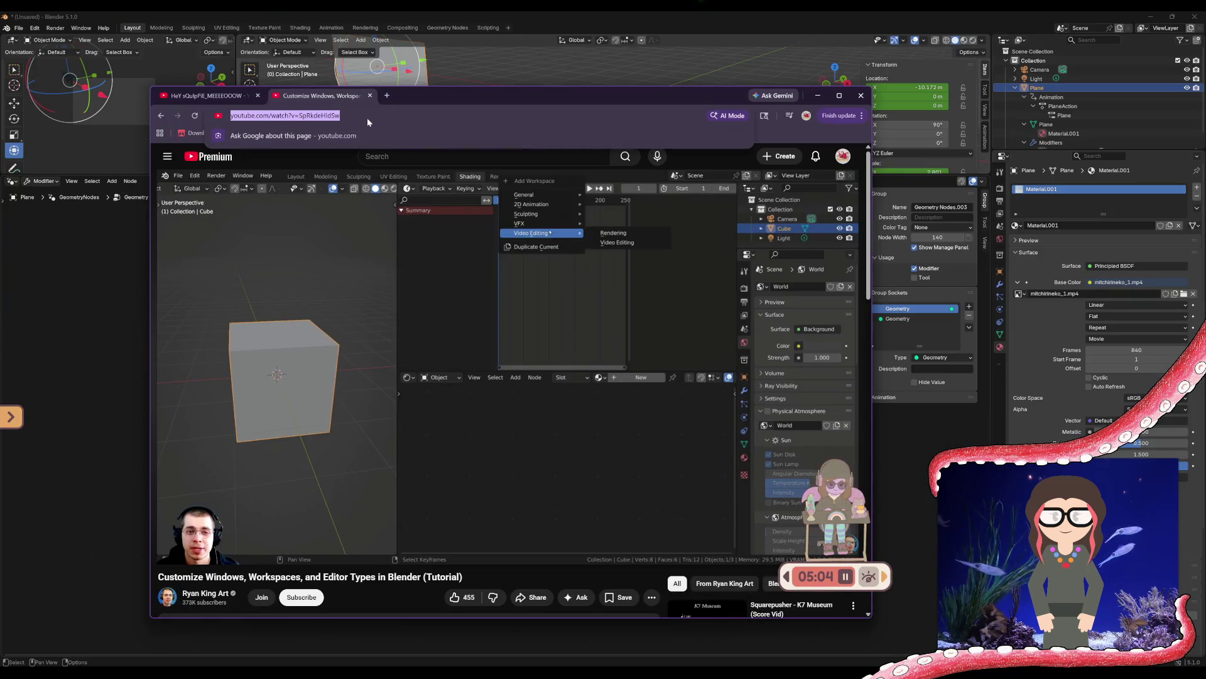
key("ctrl+v")
key("Return")
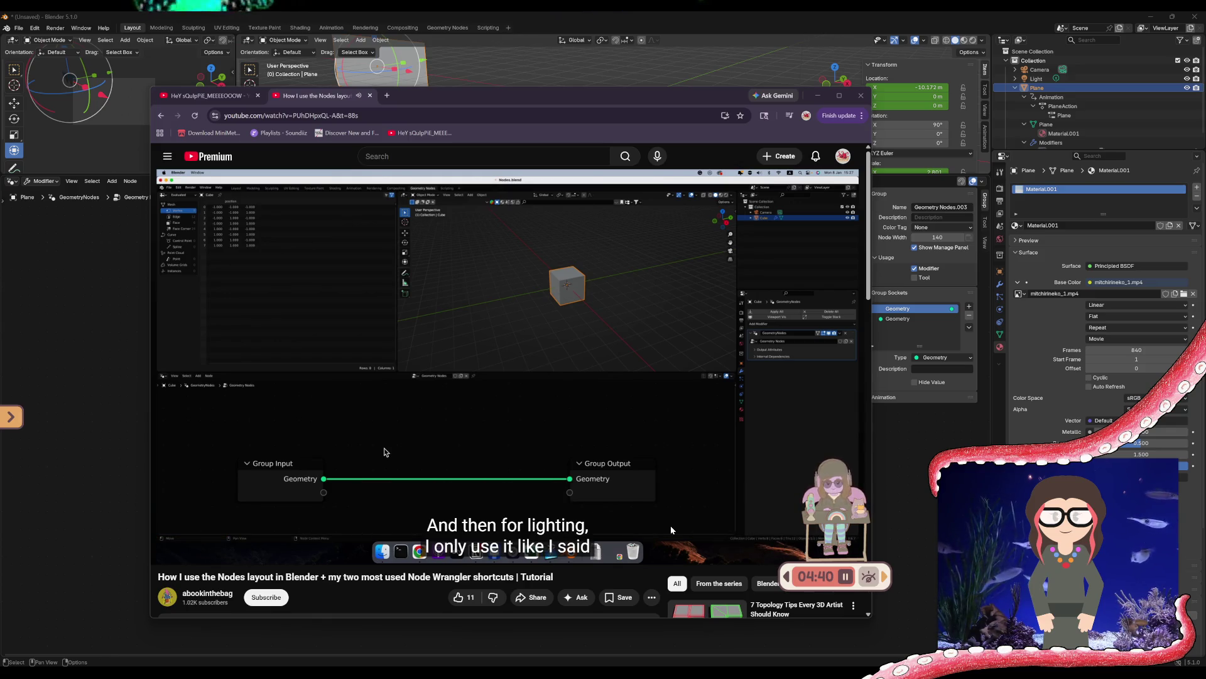
mouse_move(673, 445)
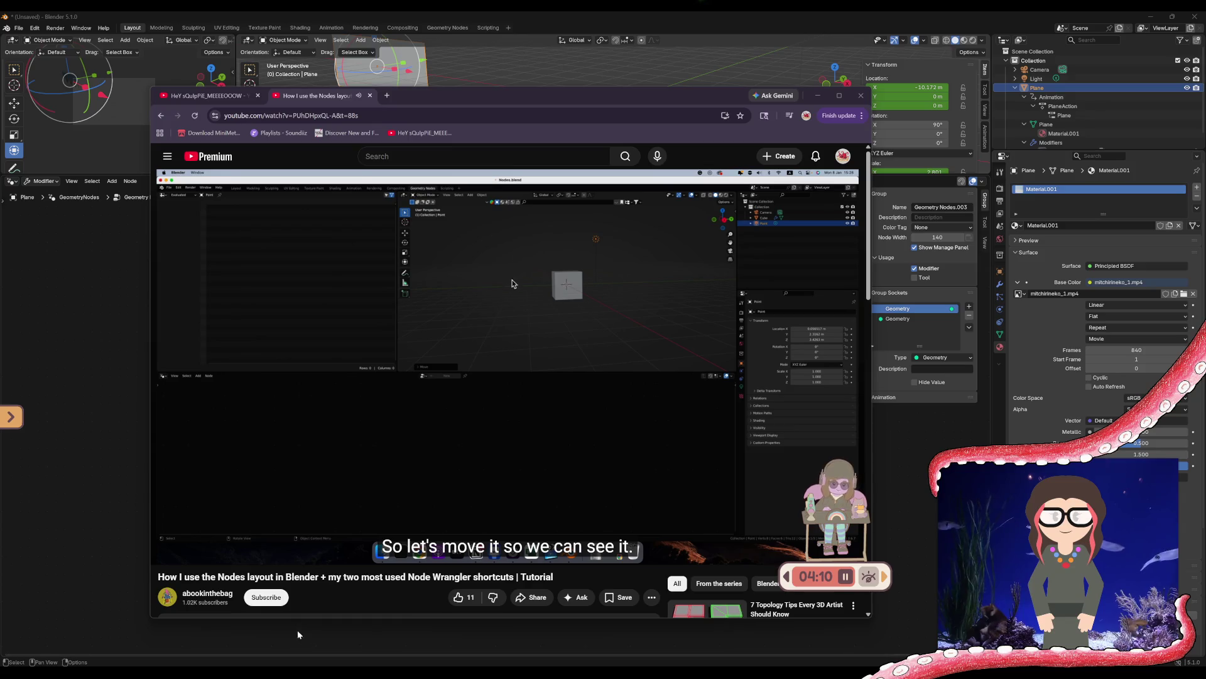
mouse_move(438, 563)
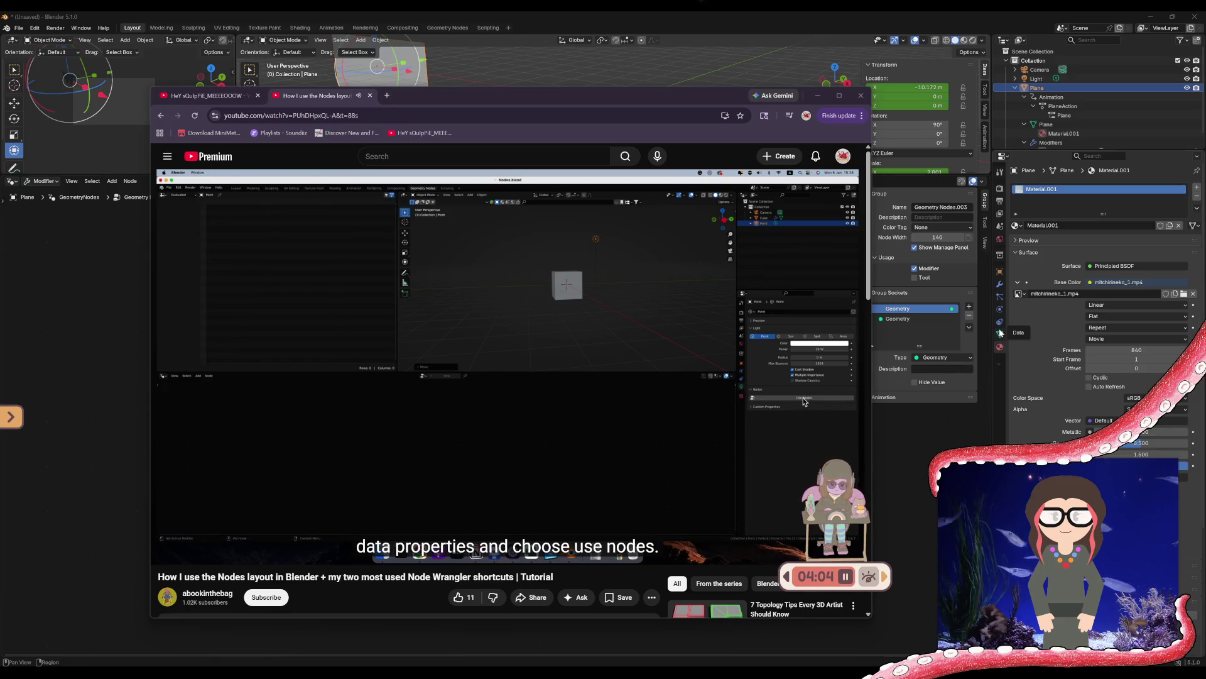
mouse_move(496, 413)
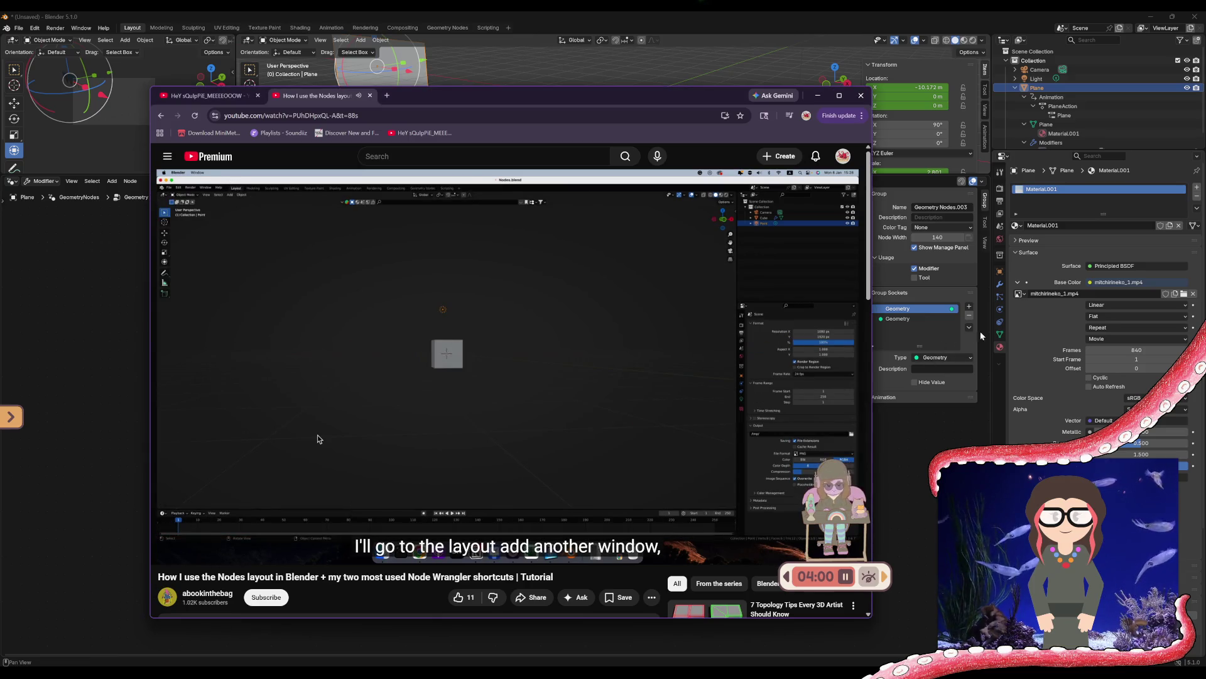
left_click(1000, 335)
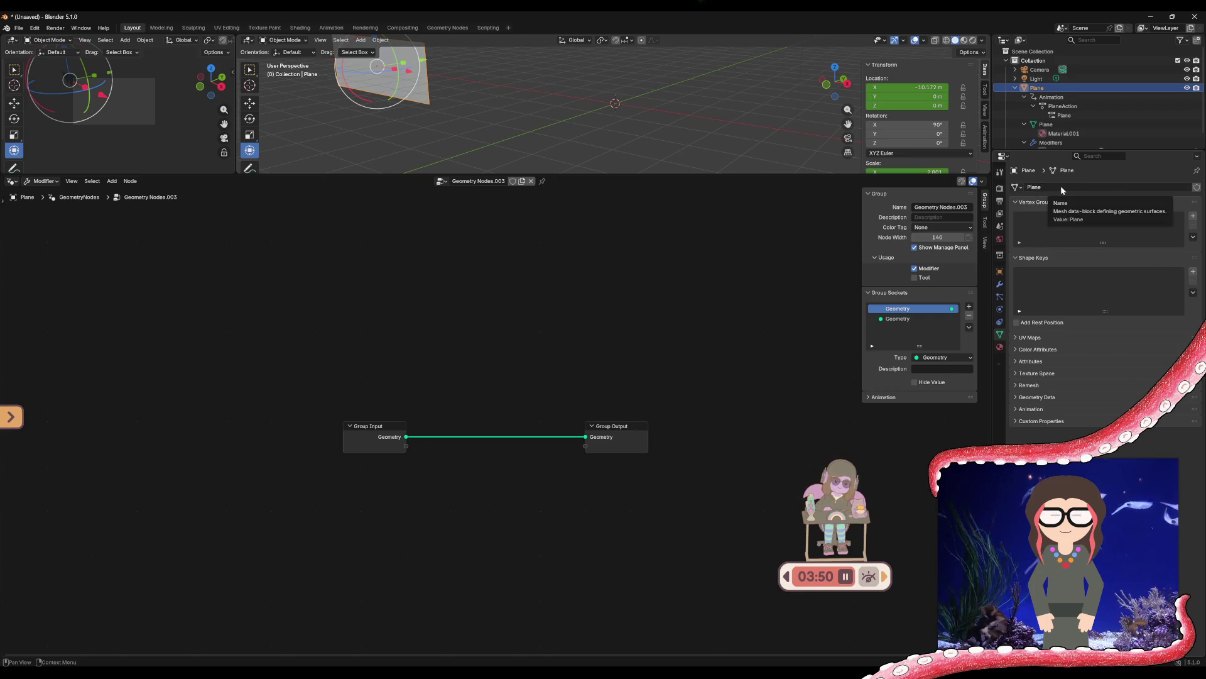
left_click(1019, 244)
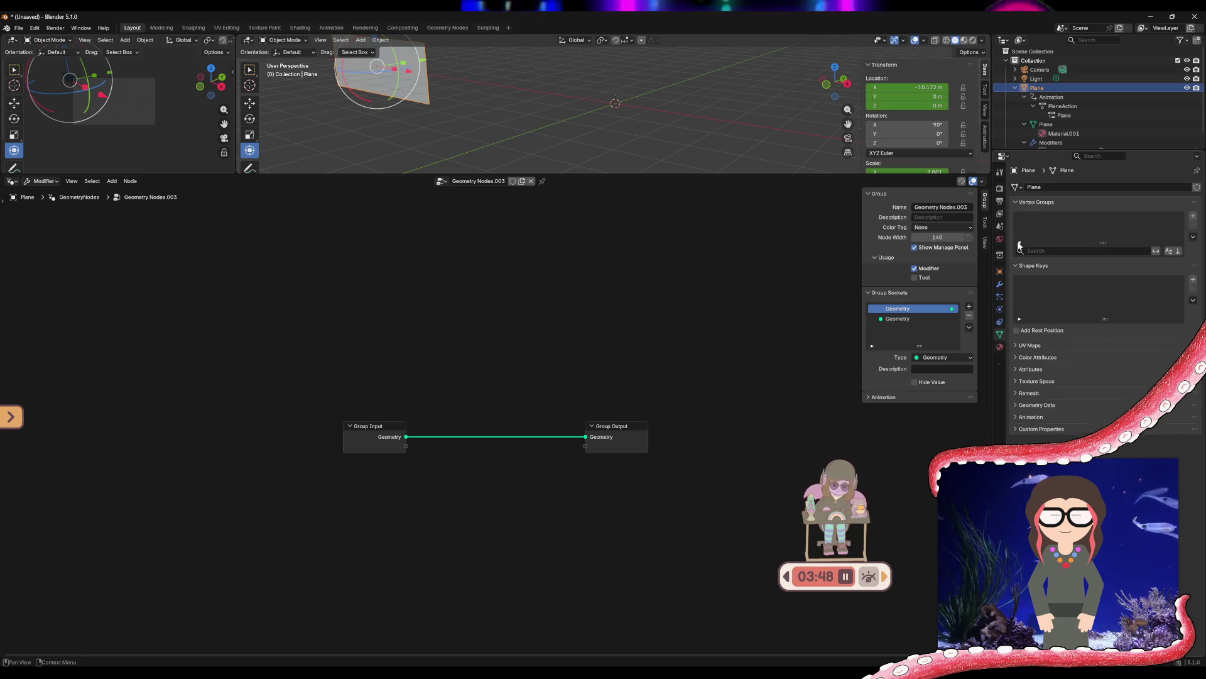
left_click(1020, 241)
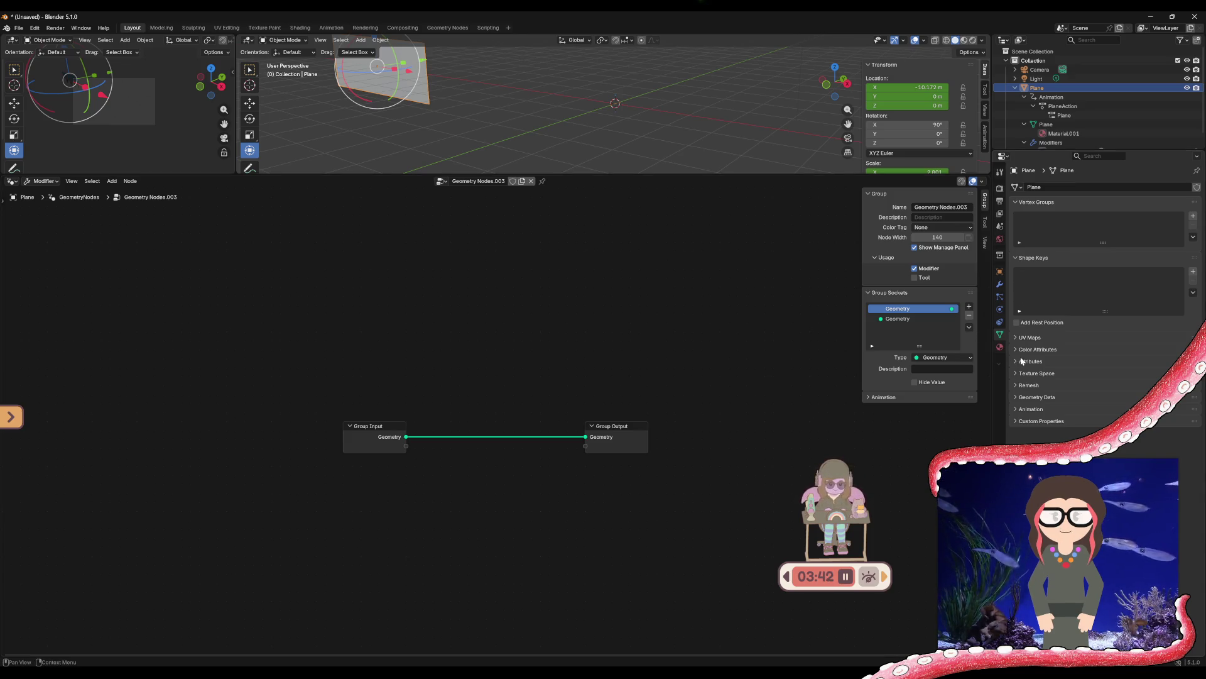
left_click(1014, 398)
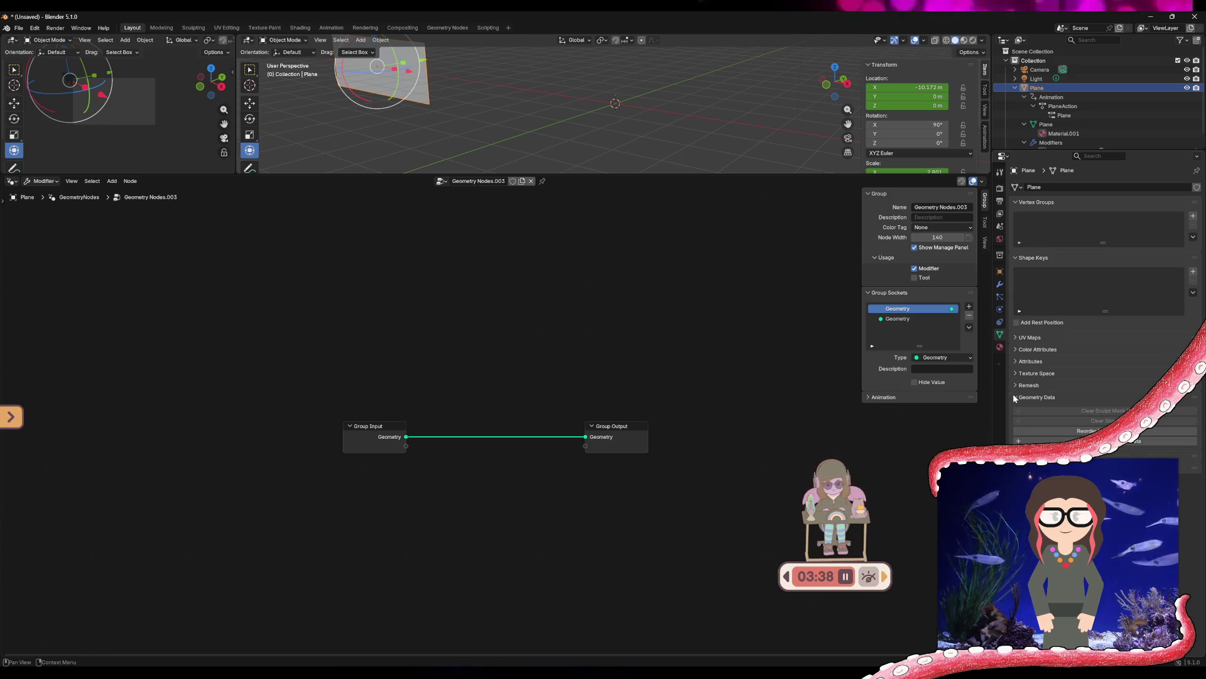
left_click(1014, 397)
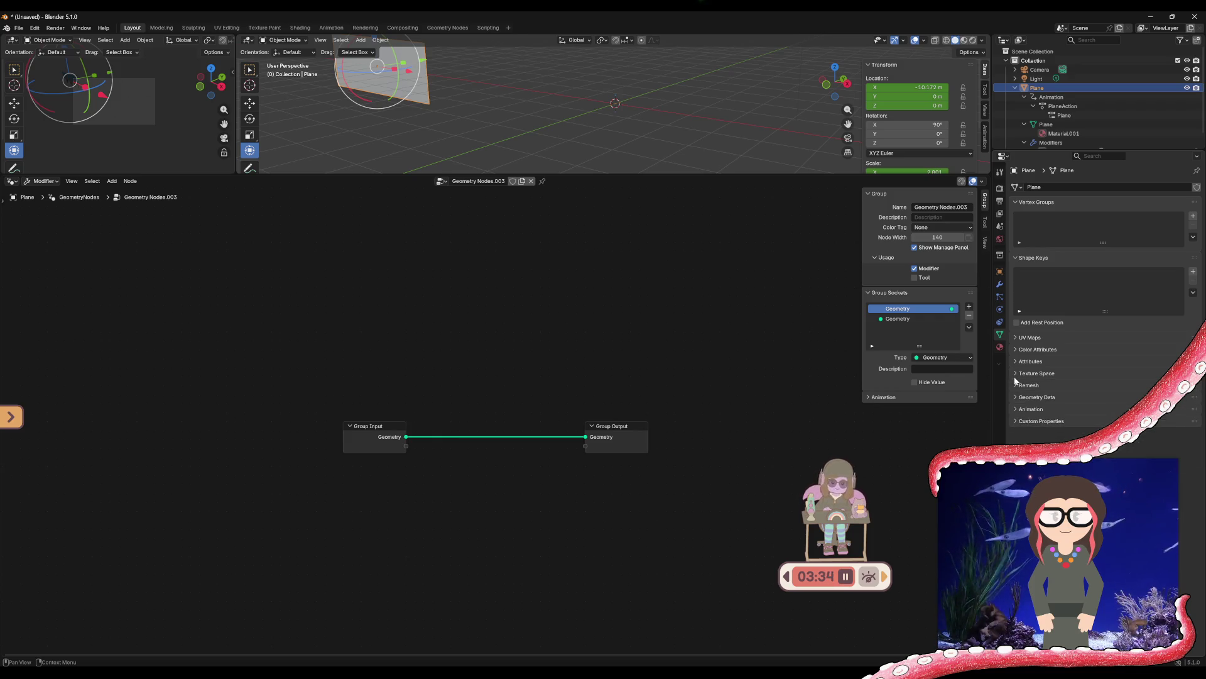
left_click(1014, 421)
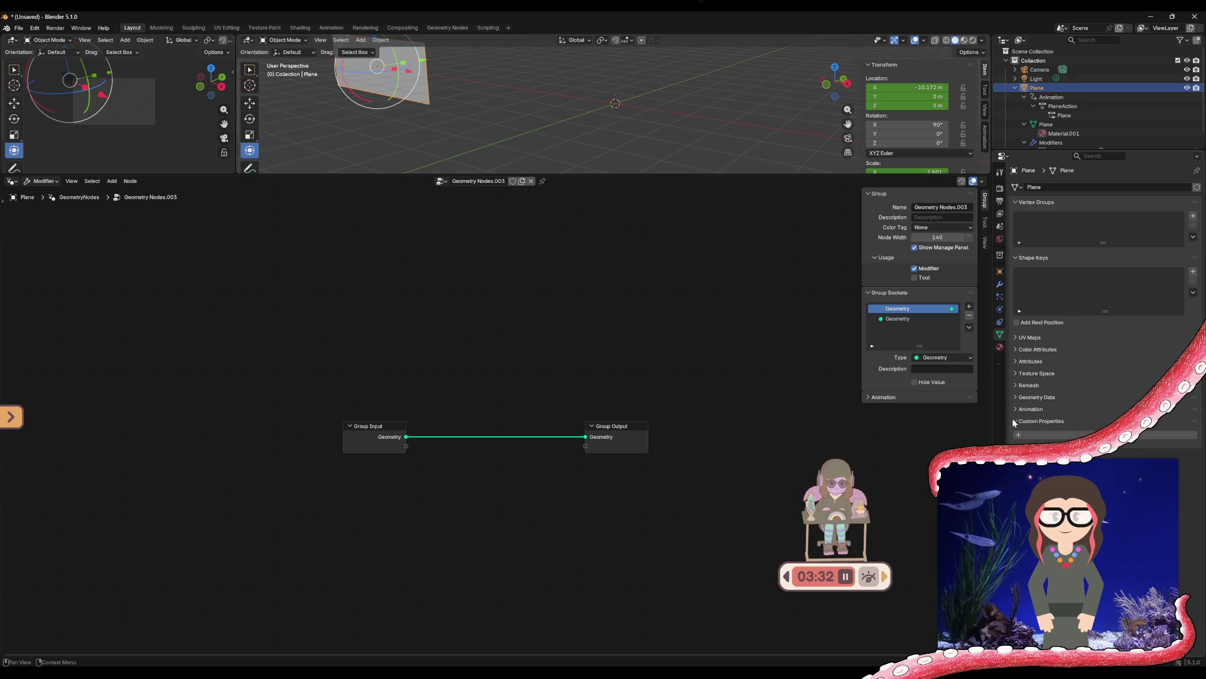
left_click(1013, 362)
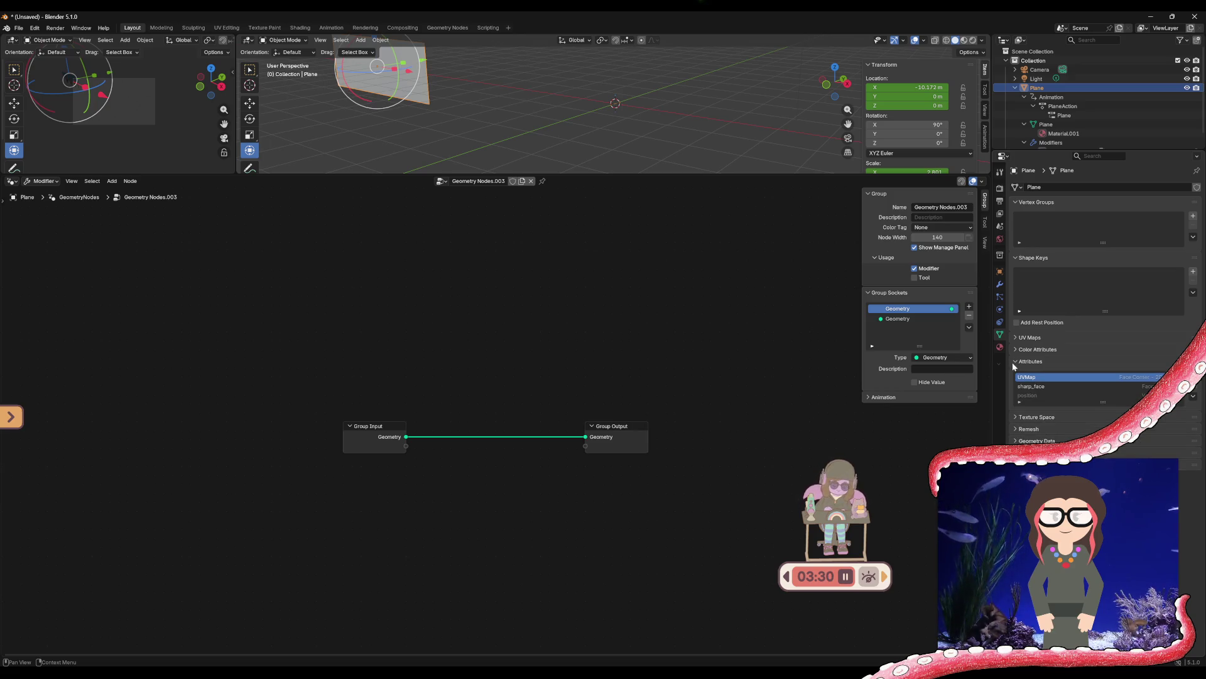
left_click(1013, 362)
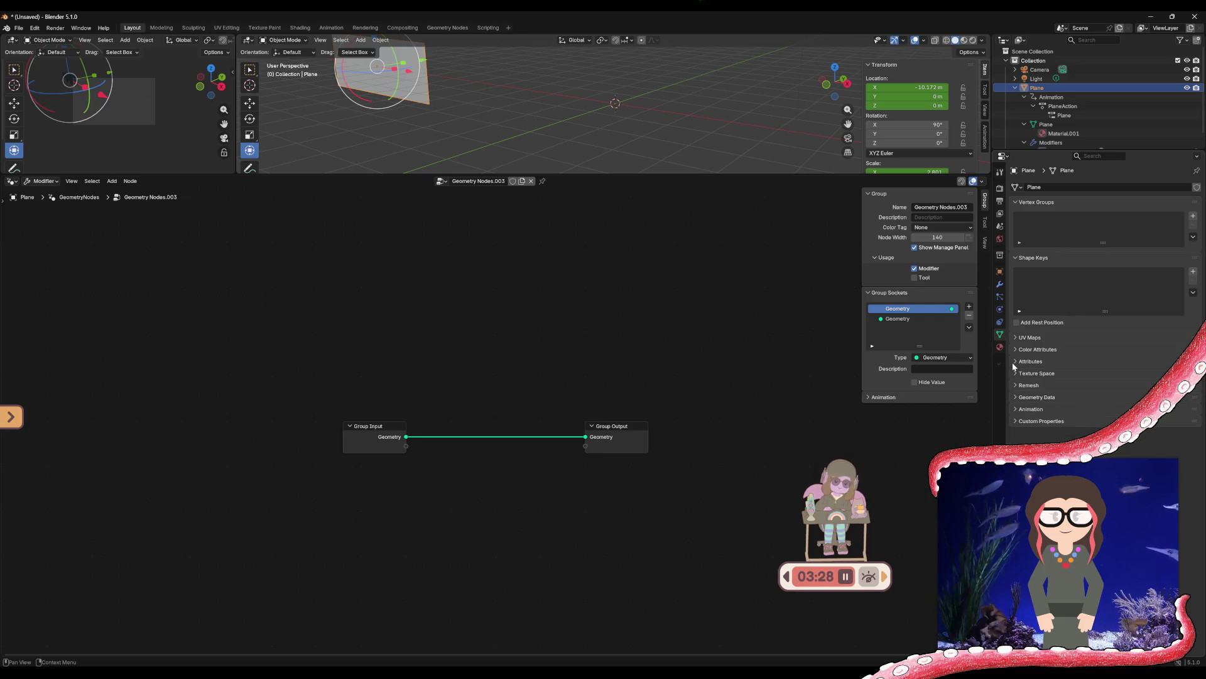
left_click(1019, 338)
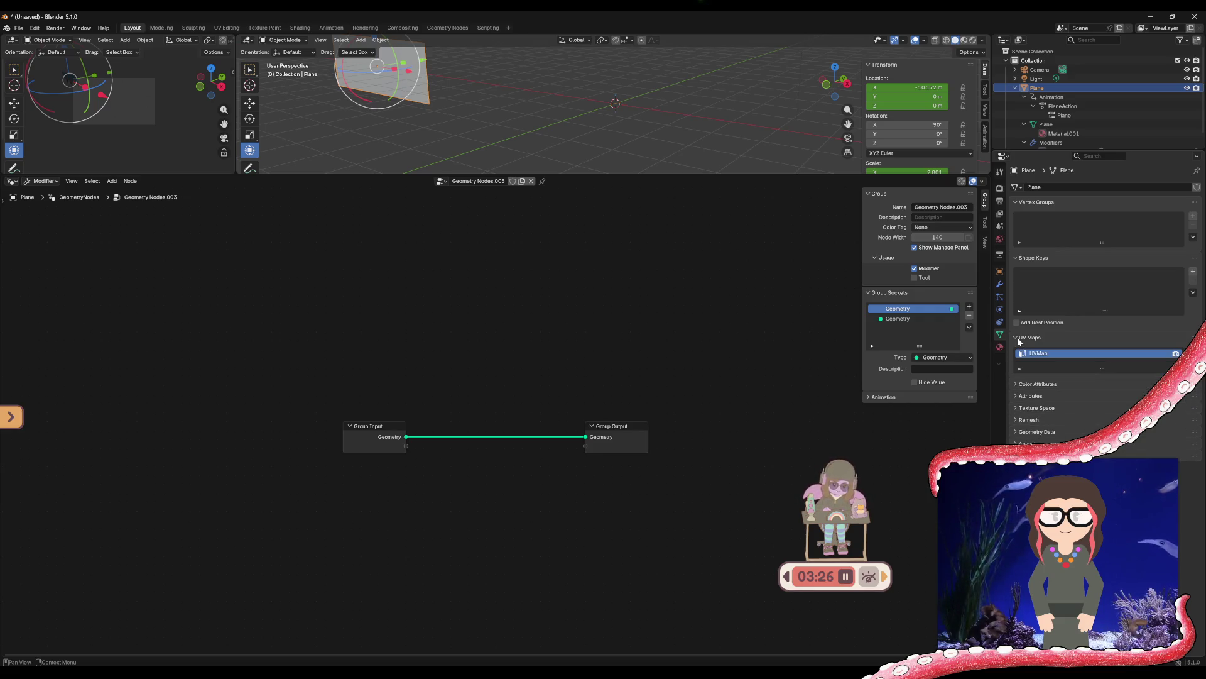
left_click(1019, 339)
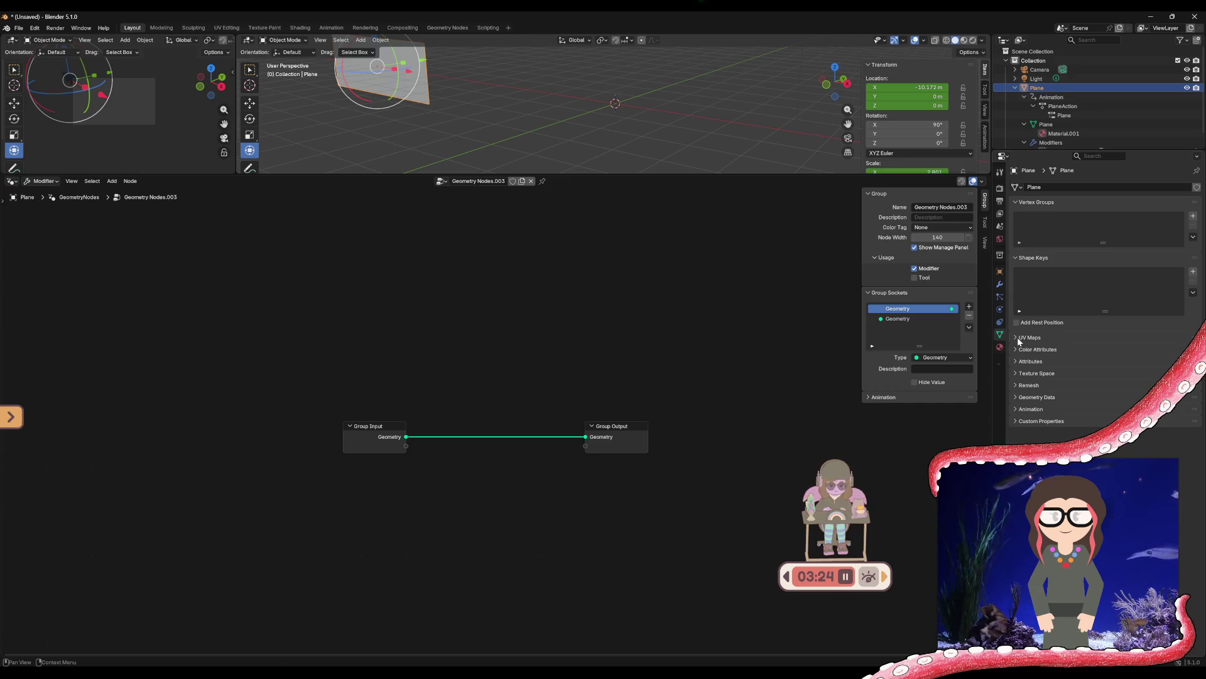
Unlink the Geometry Nodes.003 group from the plane's modifier
left_click(531, 180)
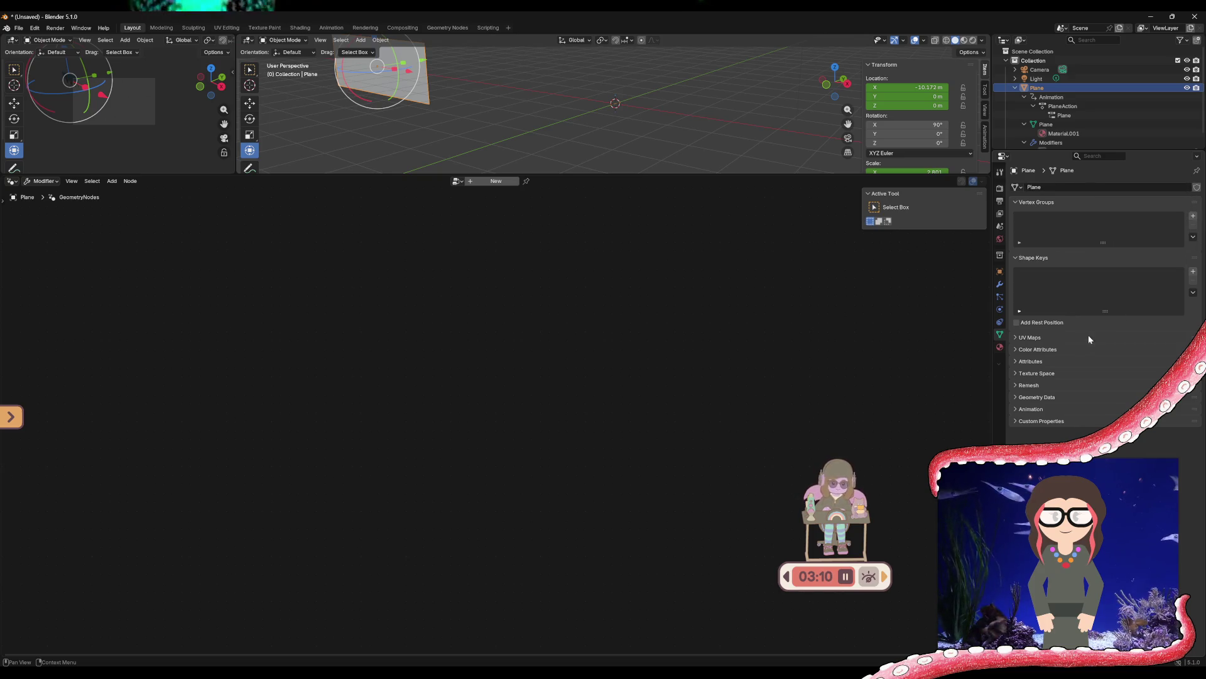
Replay the tutorial from 2:10, then return to Blender with an enlarged 3D viewport
mouse_move(707, 671)
left_click(701, 632)
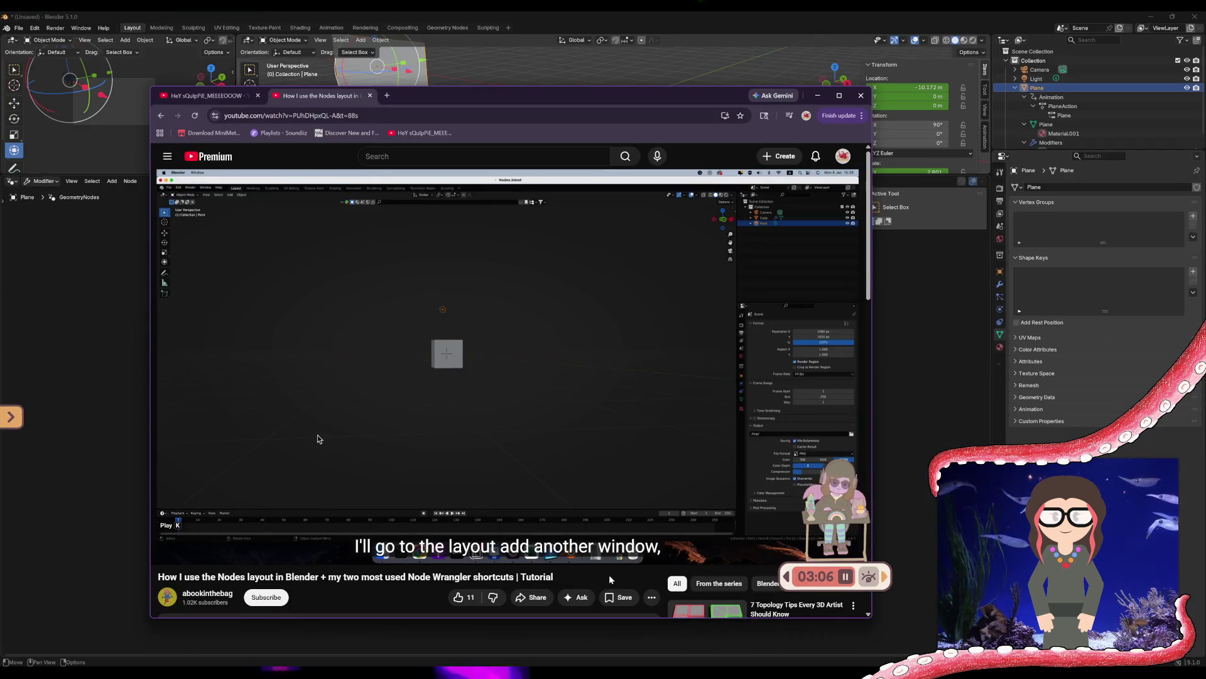
mouse_move(756, 454)
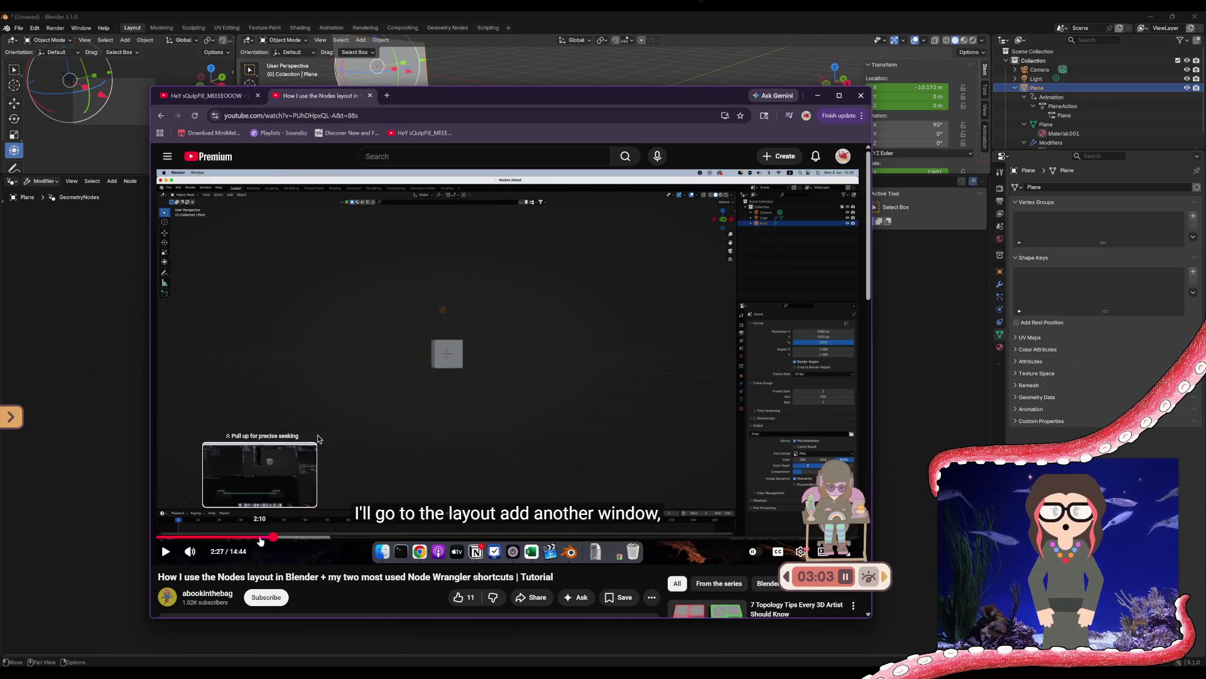
left_click(259, 537)
left_click(166, 553)
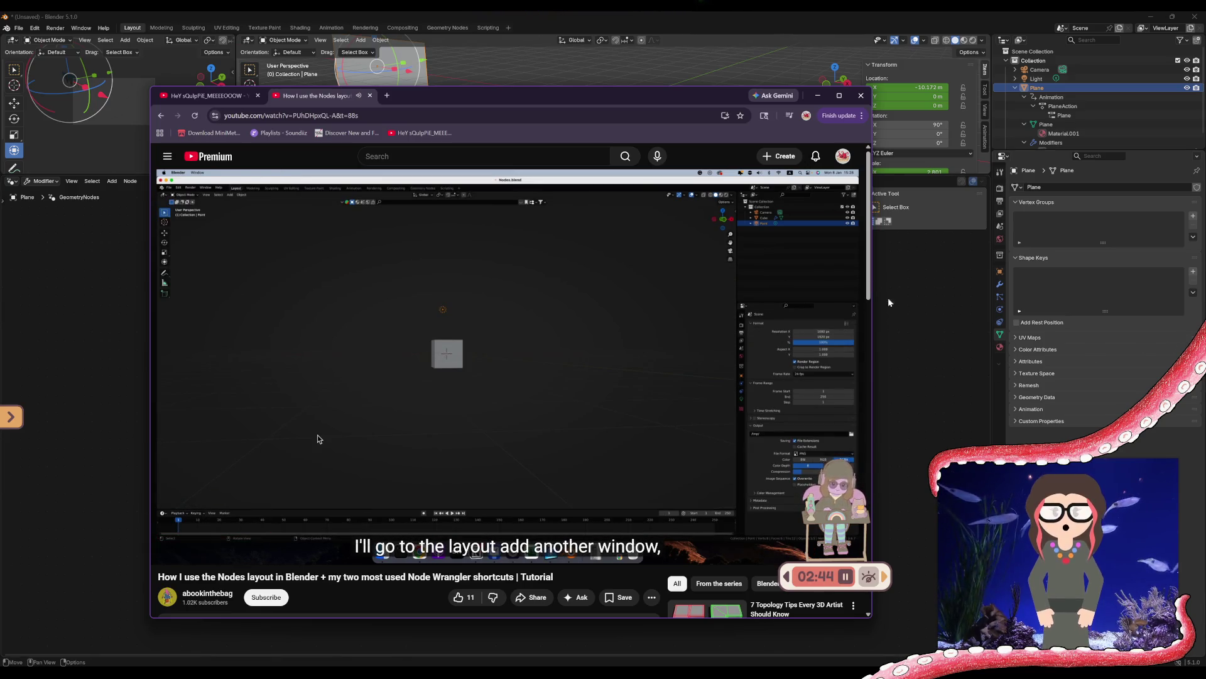
left_click(818, 96)
left_click_drag(608, 175, 551, 539)
Add a point light and move it up and to the right of the plane
left_click(361, 39)
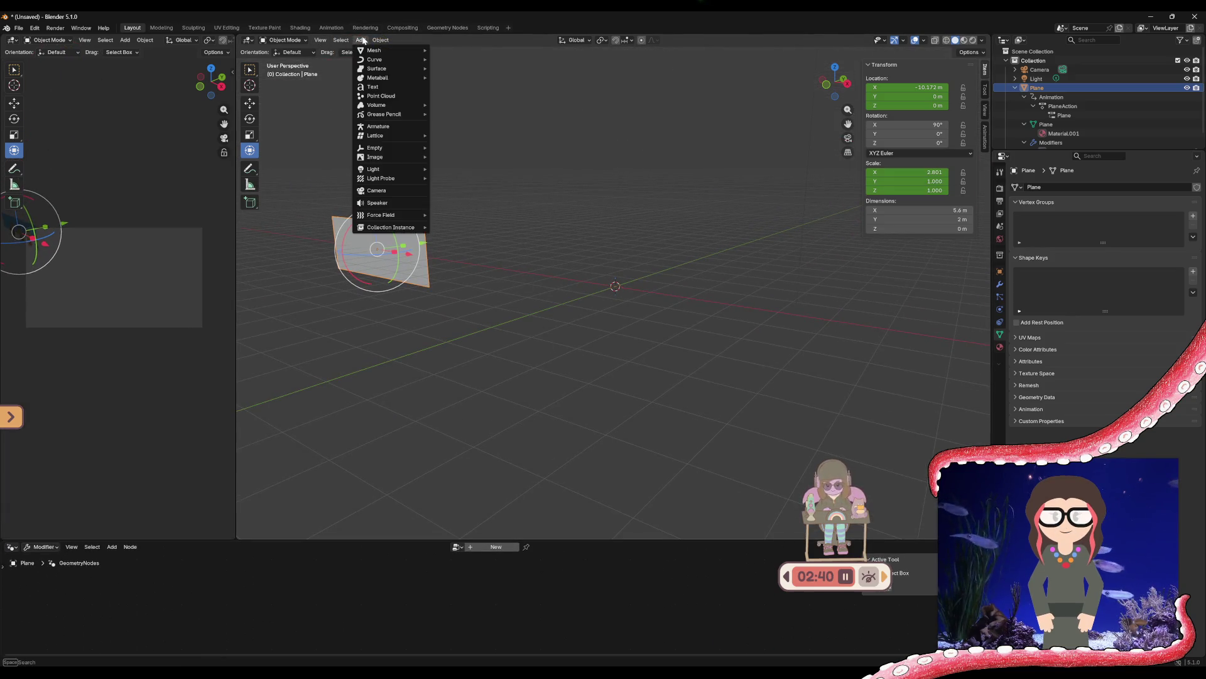
mouse_move(383, 170)
left_click(451, 168)
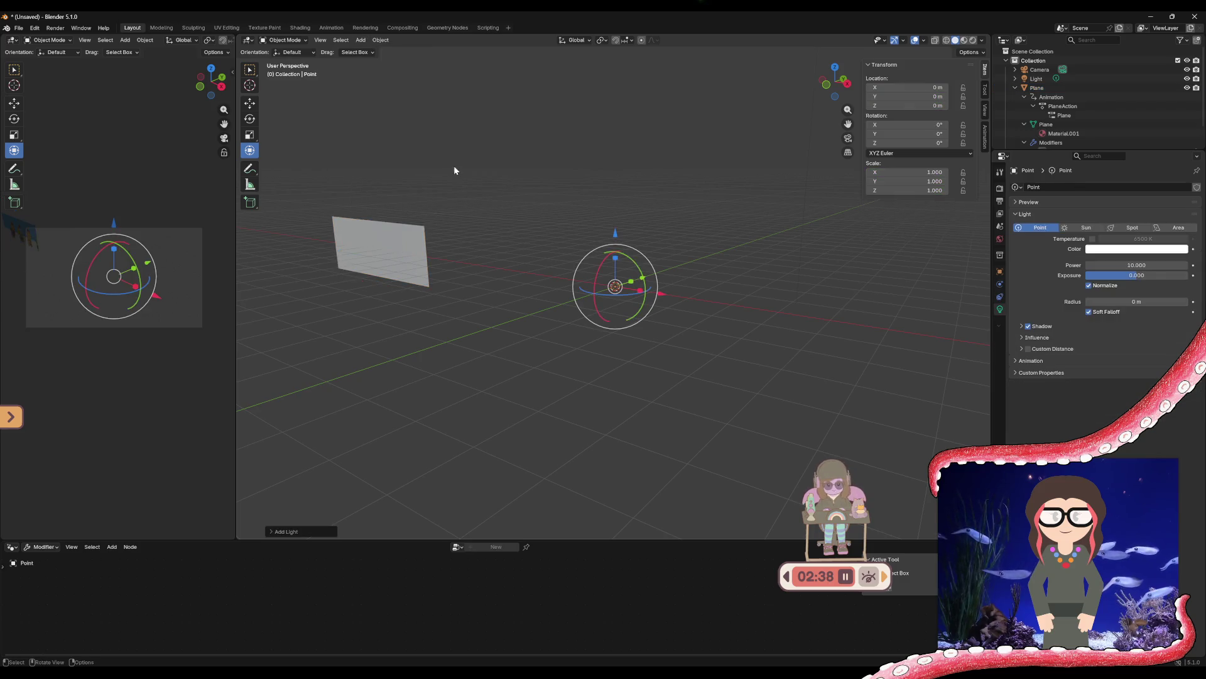
mouse_move(617, 289)
left_mouse_down()
mouse_move(704, 254)
mouse_move(684, 121)
left_mouse_up()
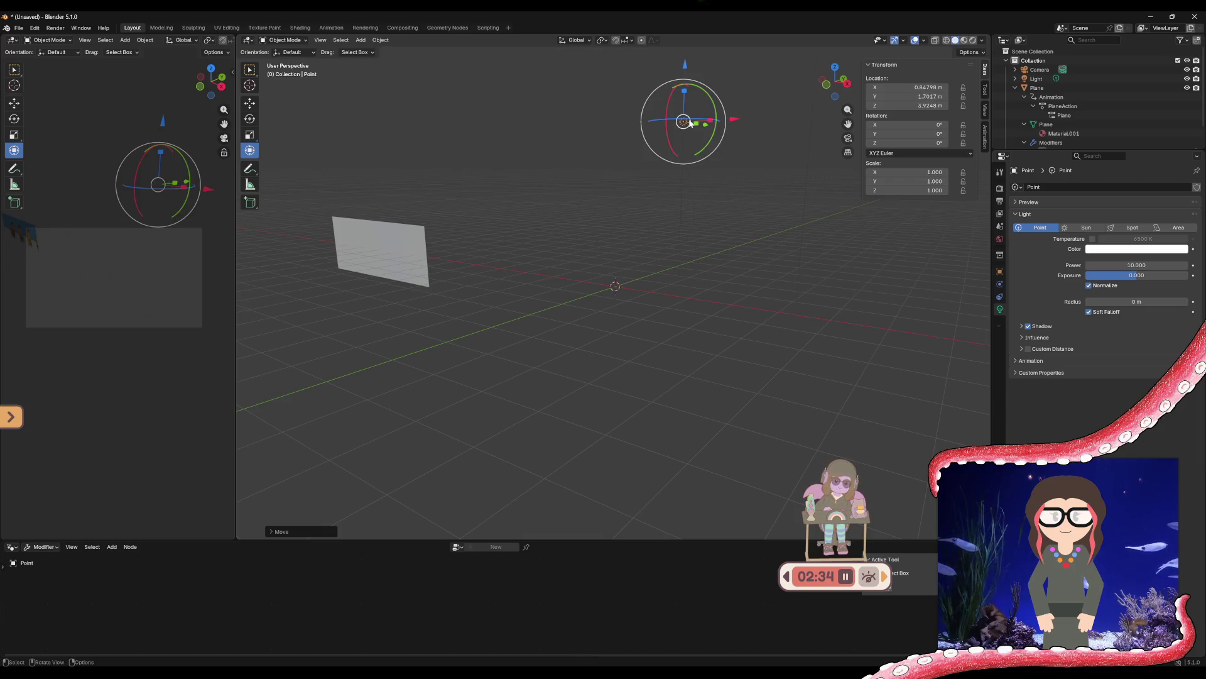
Review the point light's data properties, showing Power 10 with Normalize on
left_click(1000, 296)
left_click(1000, 309)
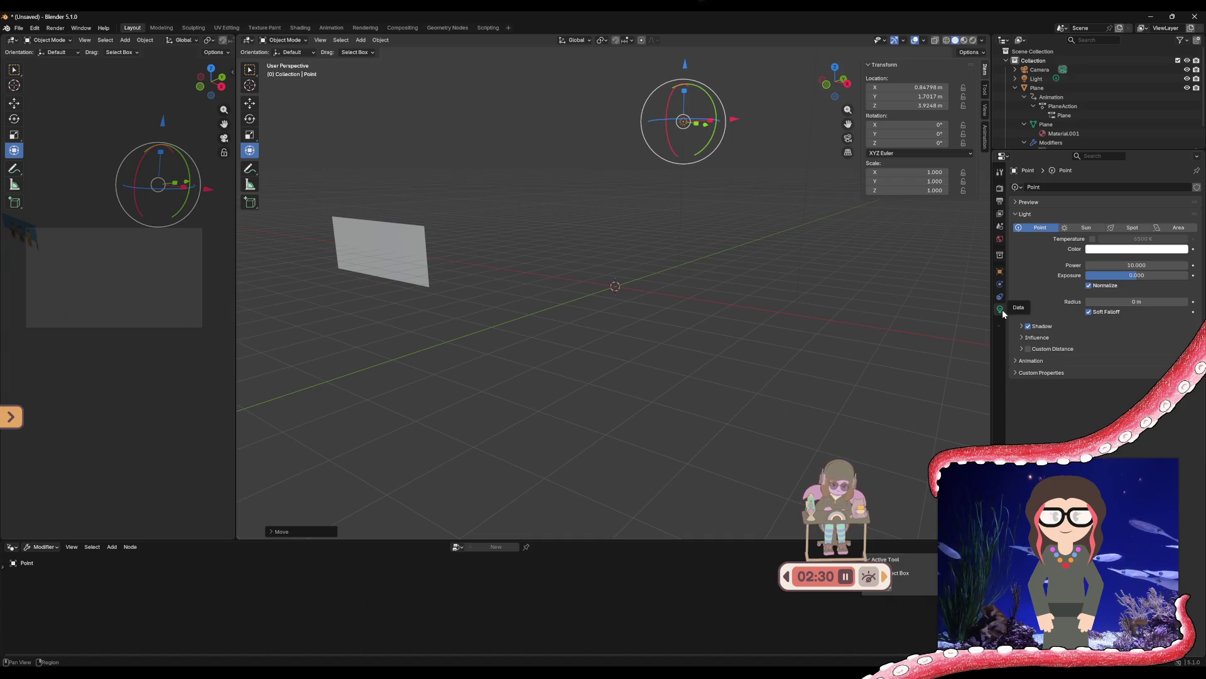
left_click(1043, 360)
left_click(1042, 360)
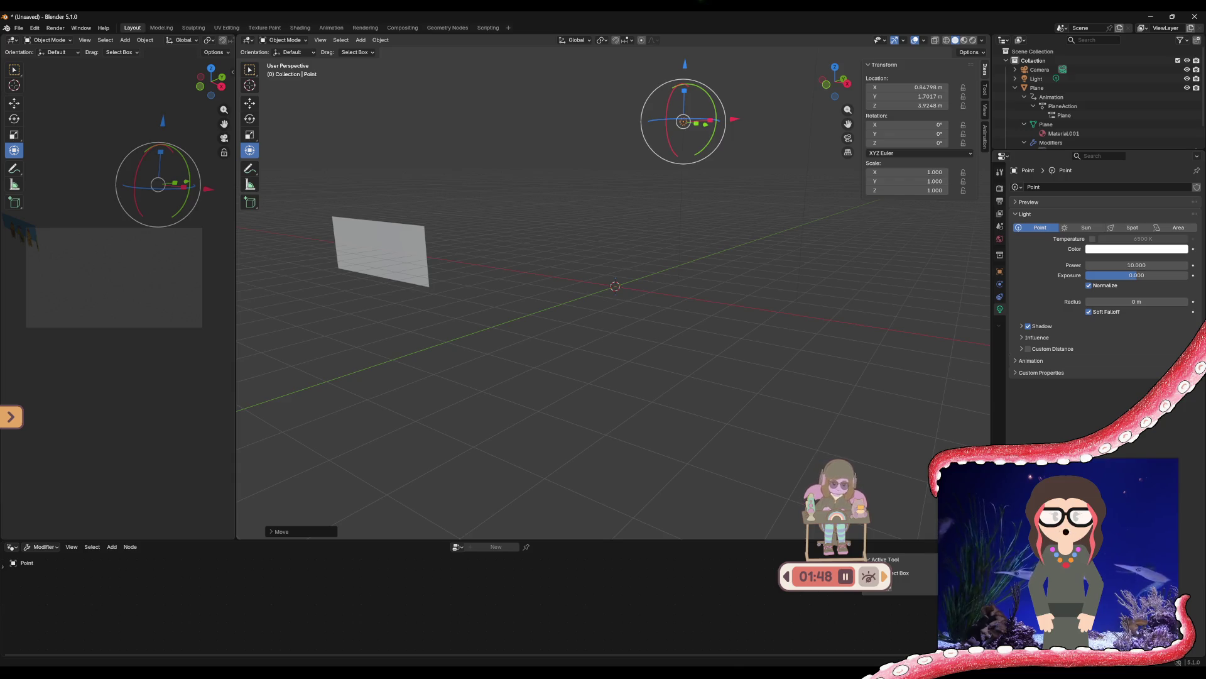
Review the Nodes layout tutorial in YouTube, then reactivate the plane via Material.001 in the Outliner
mouse_move(708, 675)
left_click(700, 635)
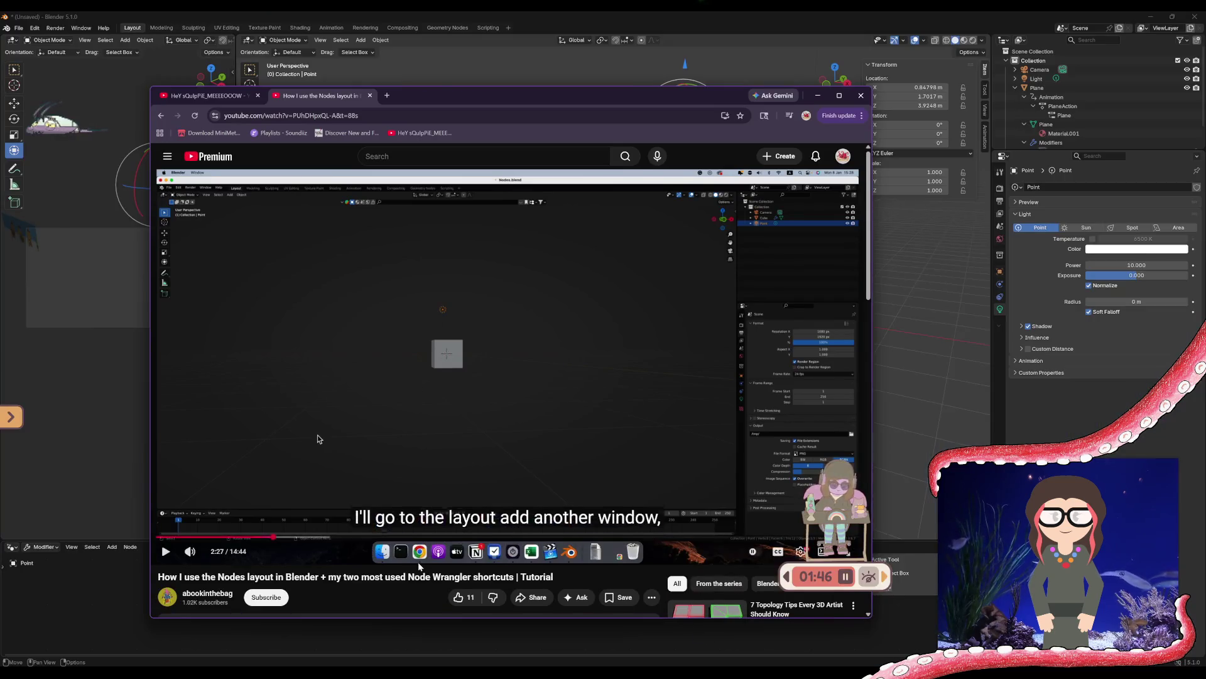
scroll(419, 562, "up", 3)
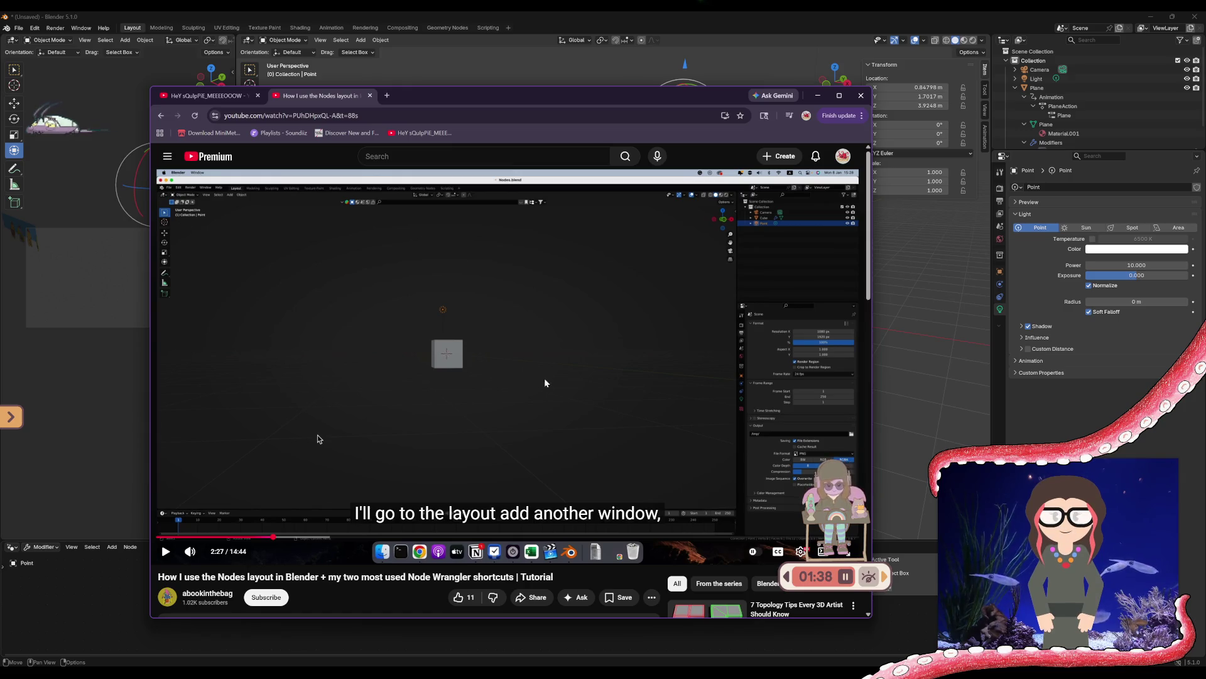
scroll(1049, 124, "down", 2)
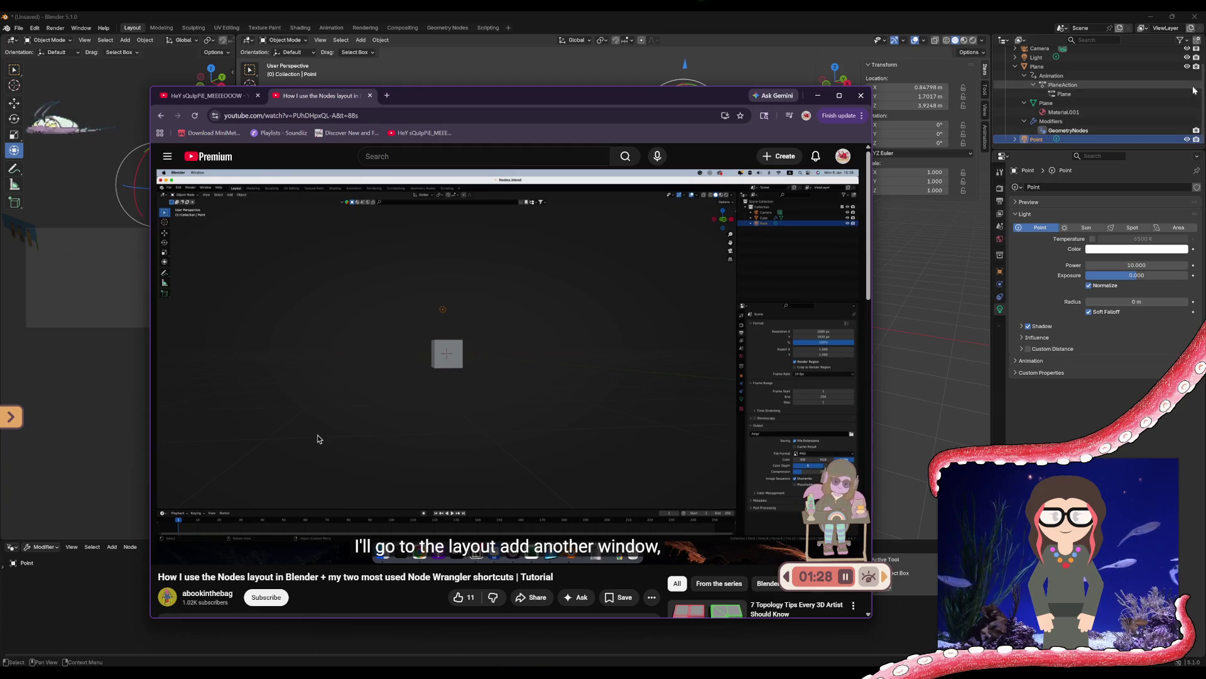
left_click(1148, 113)
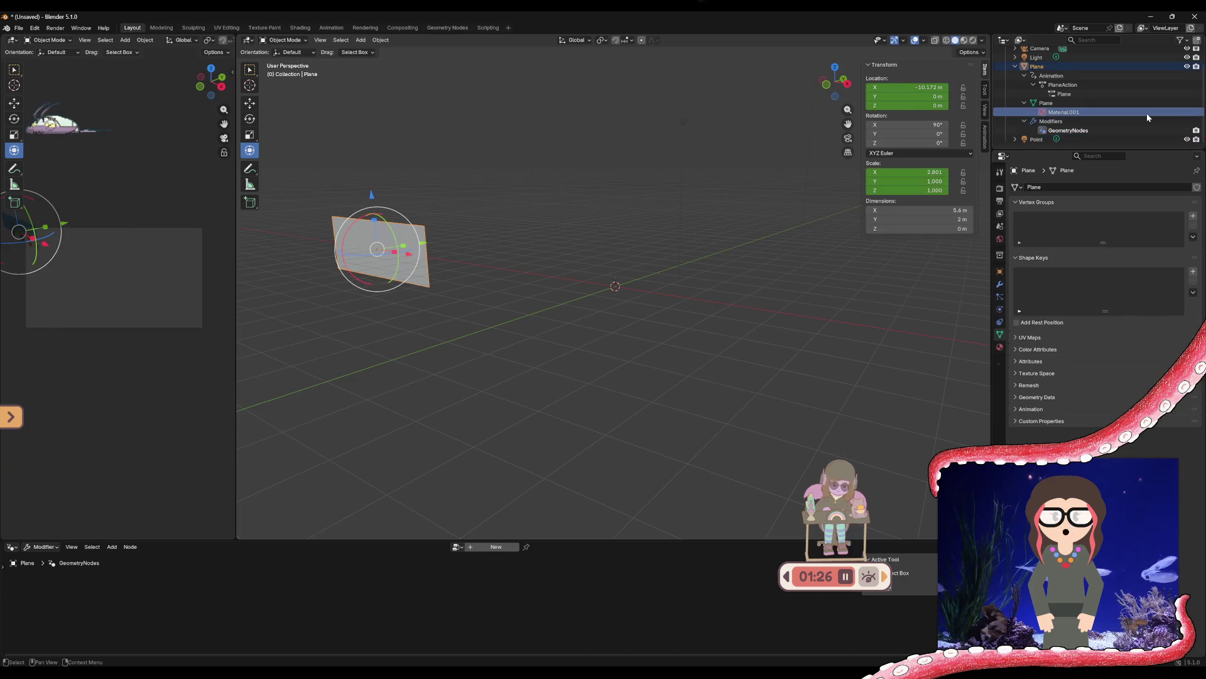
Show Material.001's properties with the mitchirineko_1.mp4 Base Color, then enlarge the node editor
left_click(1016, 397)
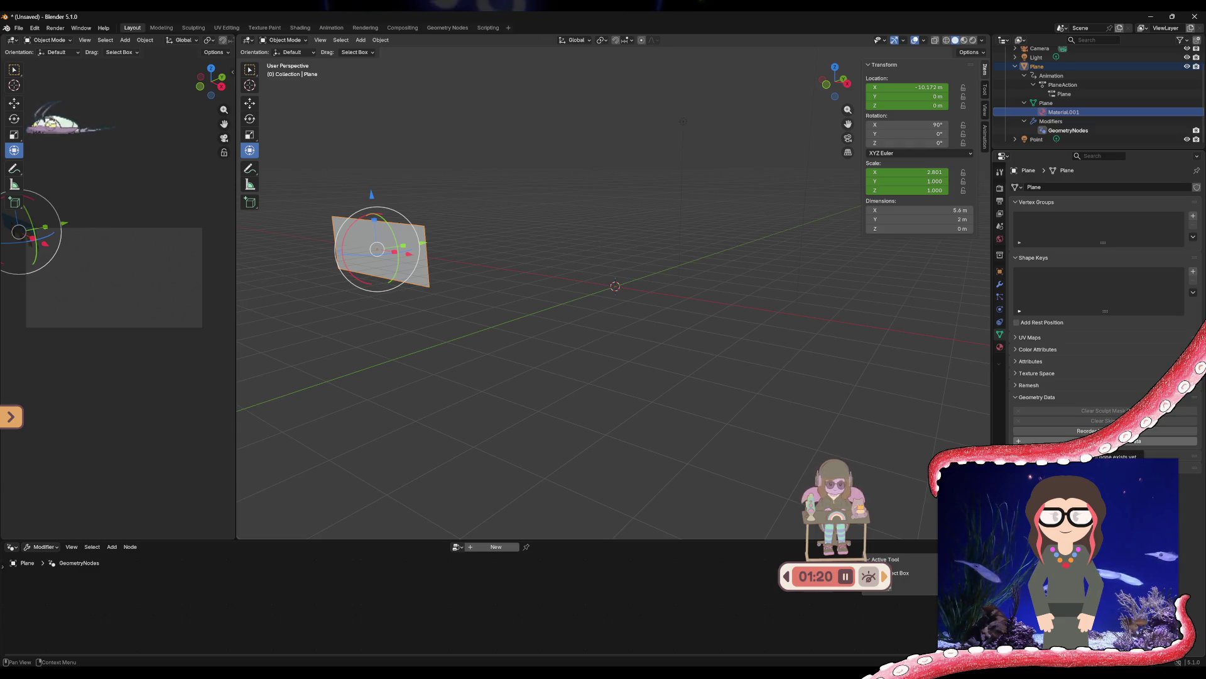
left_click(1015, 397)
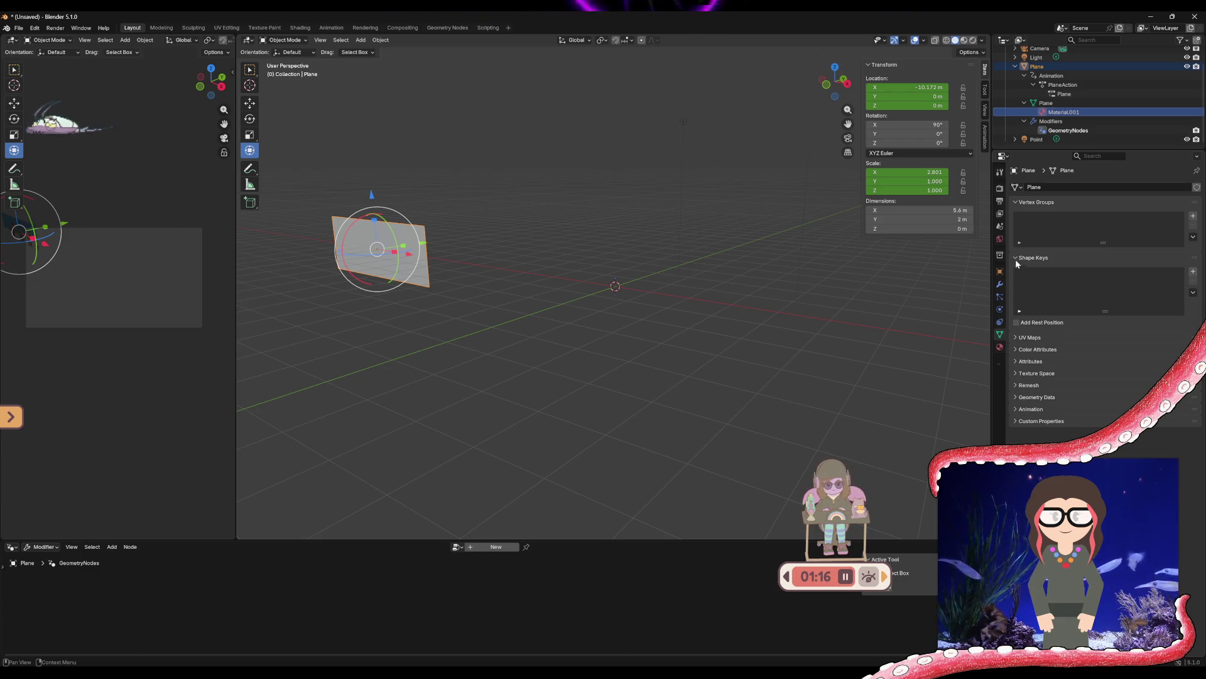
left_click(1002, 349)
scroll(1027, 377, "down", 10)
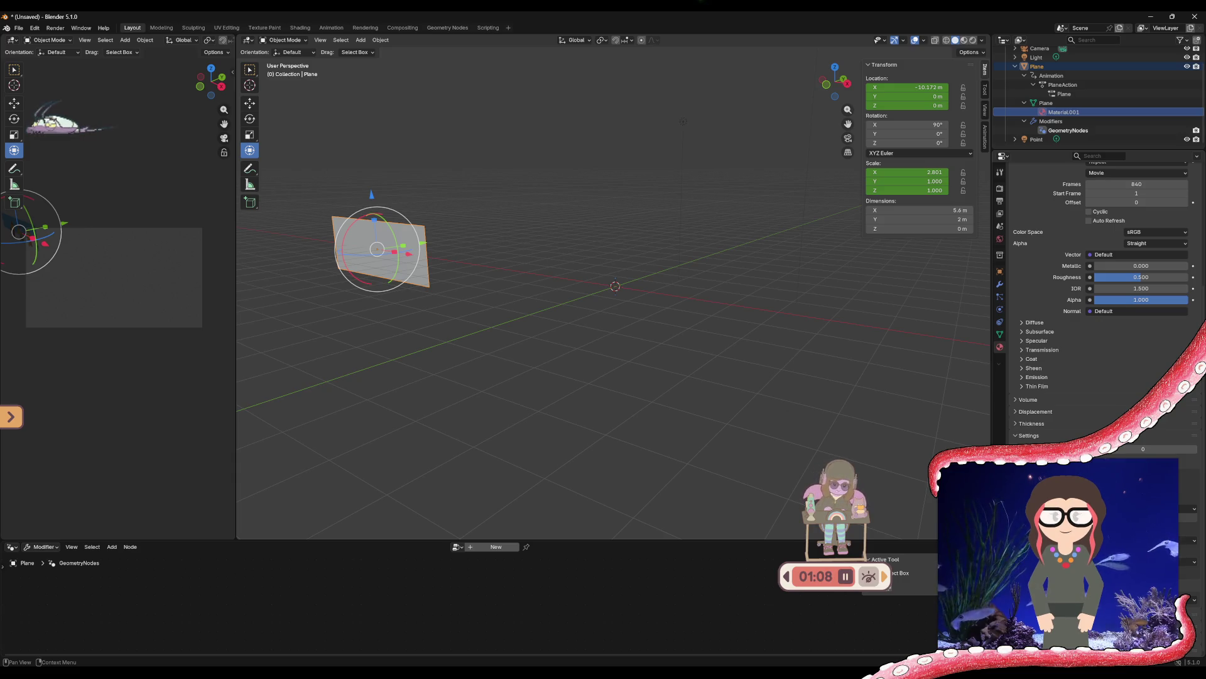
scroll(1105, 302, "up", 5)
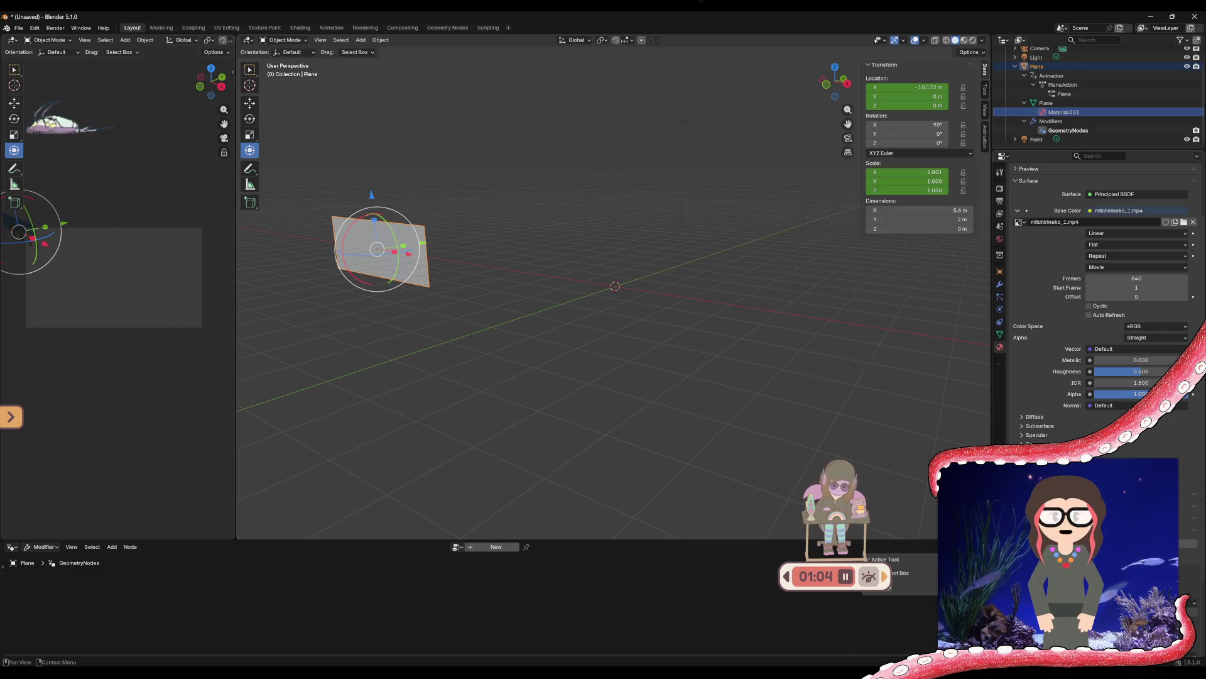
scroll(1105, 283, "up", 3)
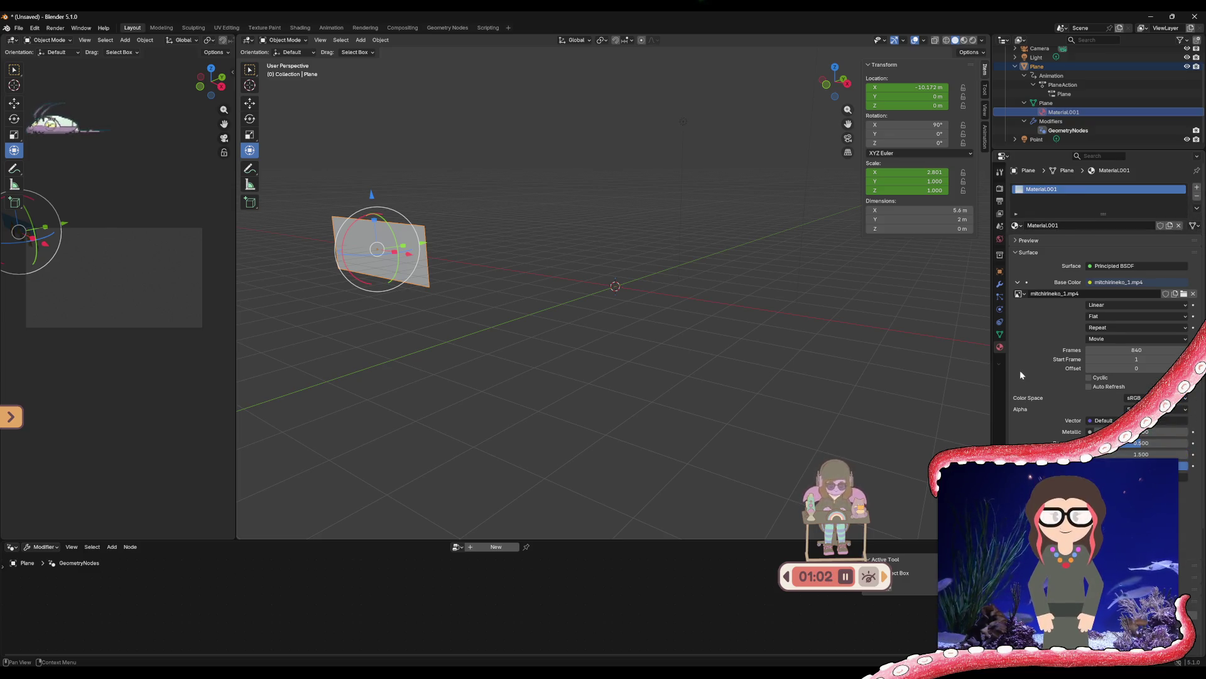
right_click(1058, 192)
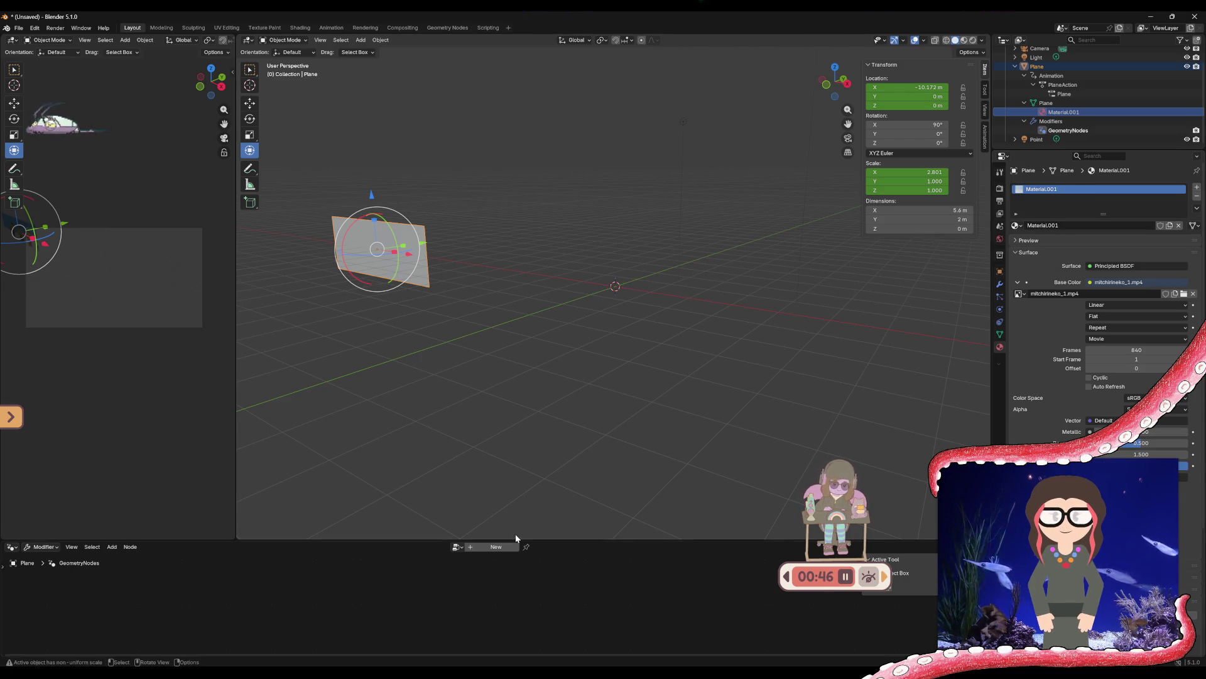
left_click_drag(512, 540, 512, 336)
Browse the Add menu's Input nodes without adding any, then bring the YouTube window forward
right_click(362, 499)
mouse_move(362, 500)
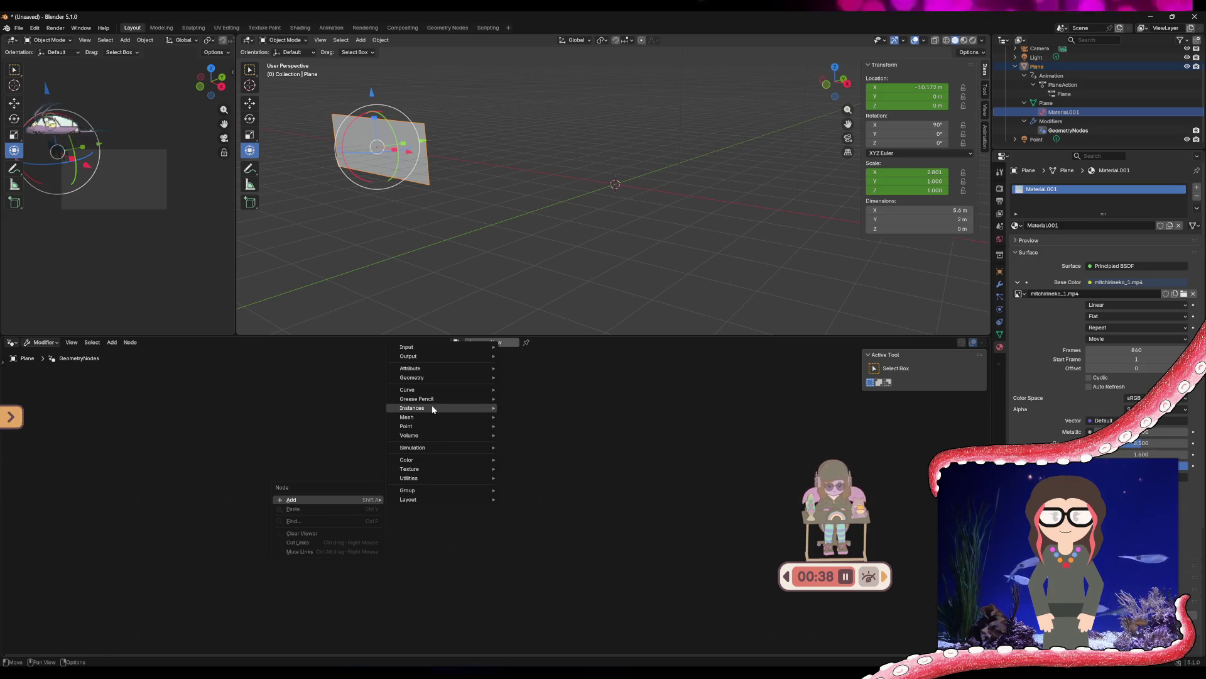
mouse_move(438, 419)
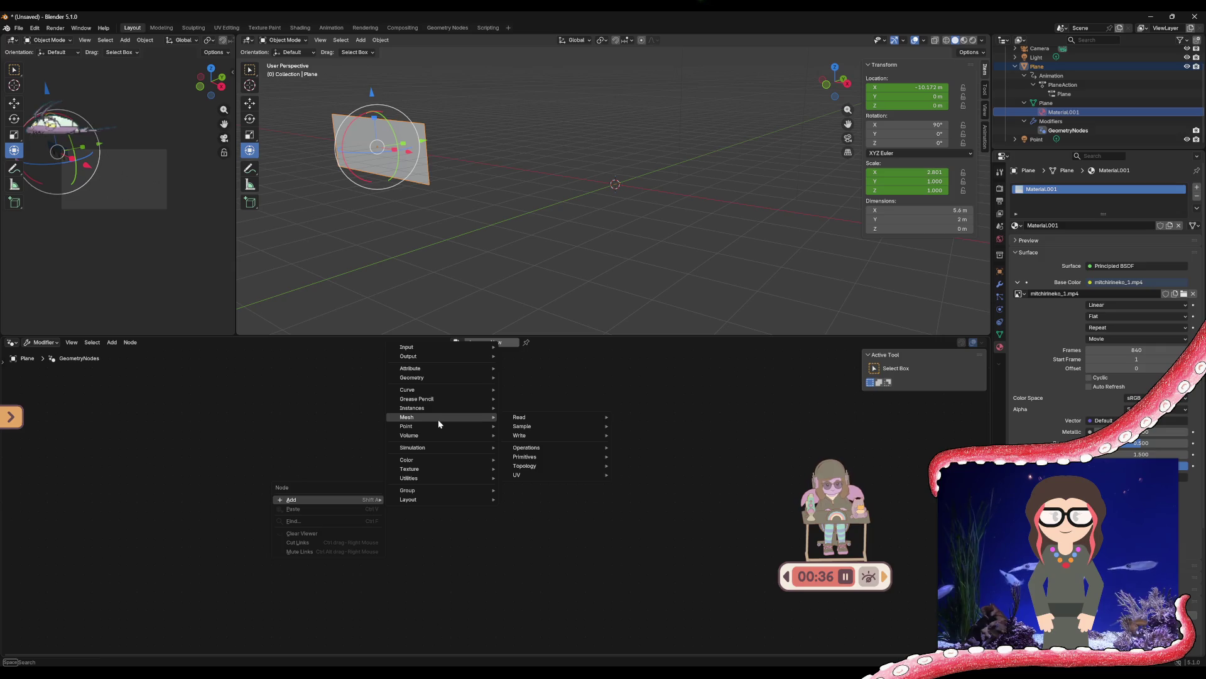
mouse_move(450, 360)
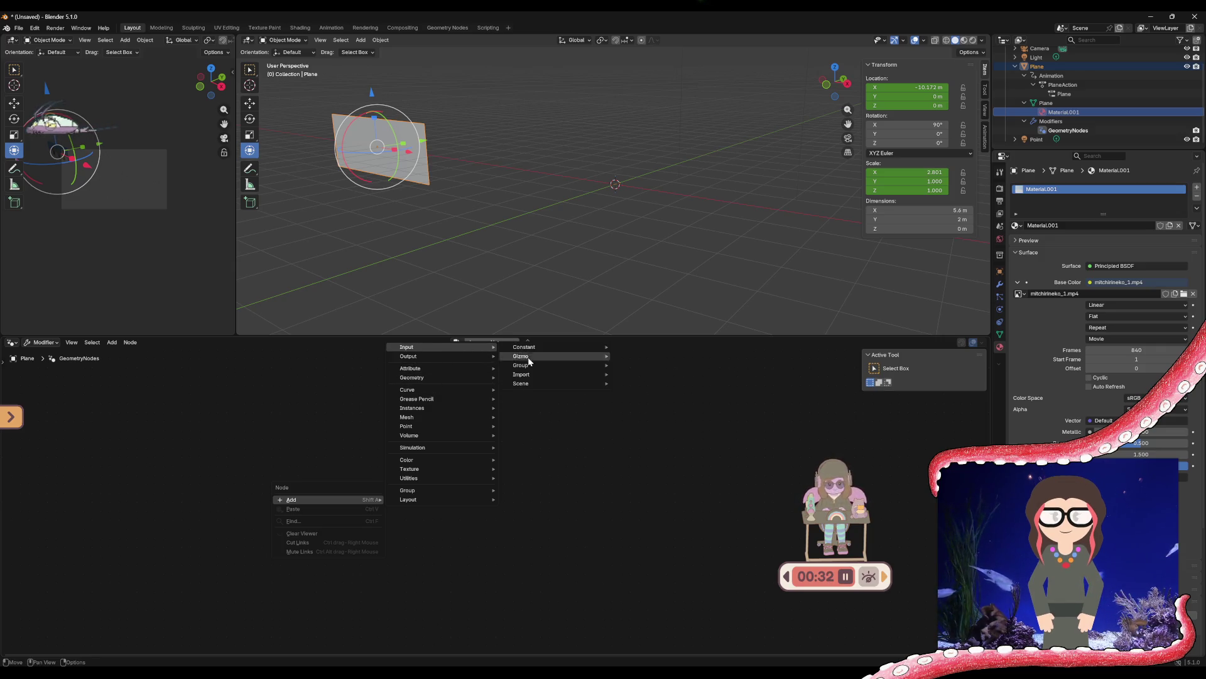
mouse_move(526, 385)
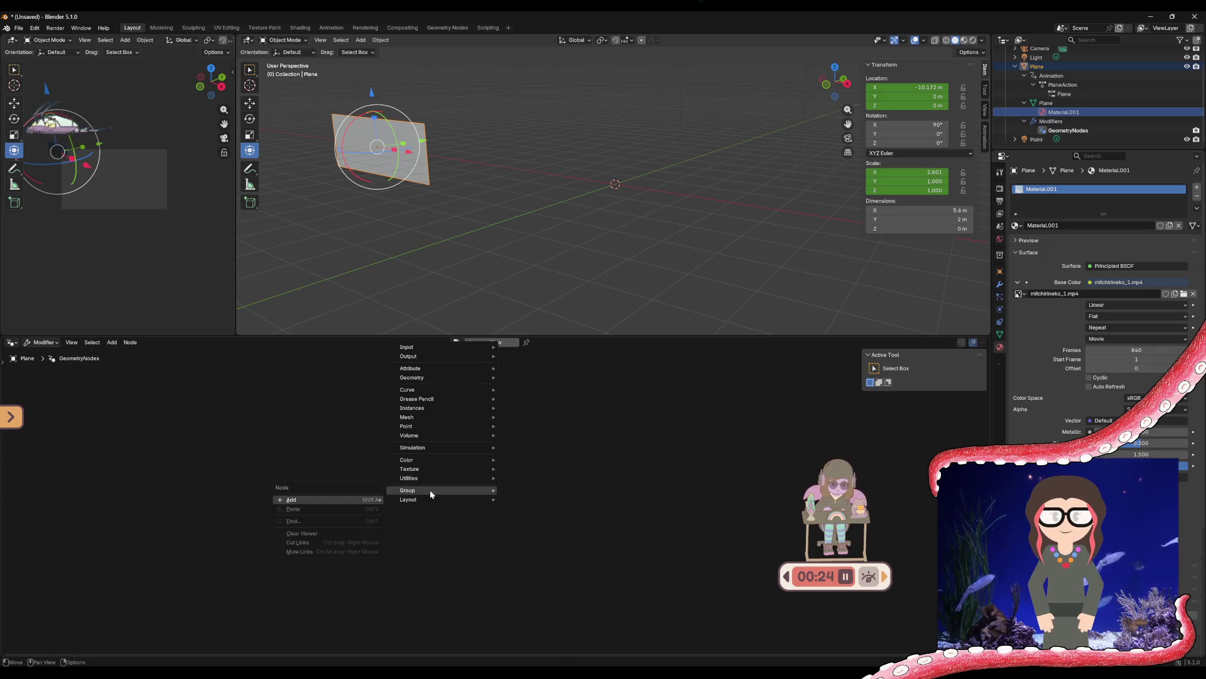
mouse_move(521, 350)
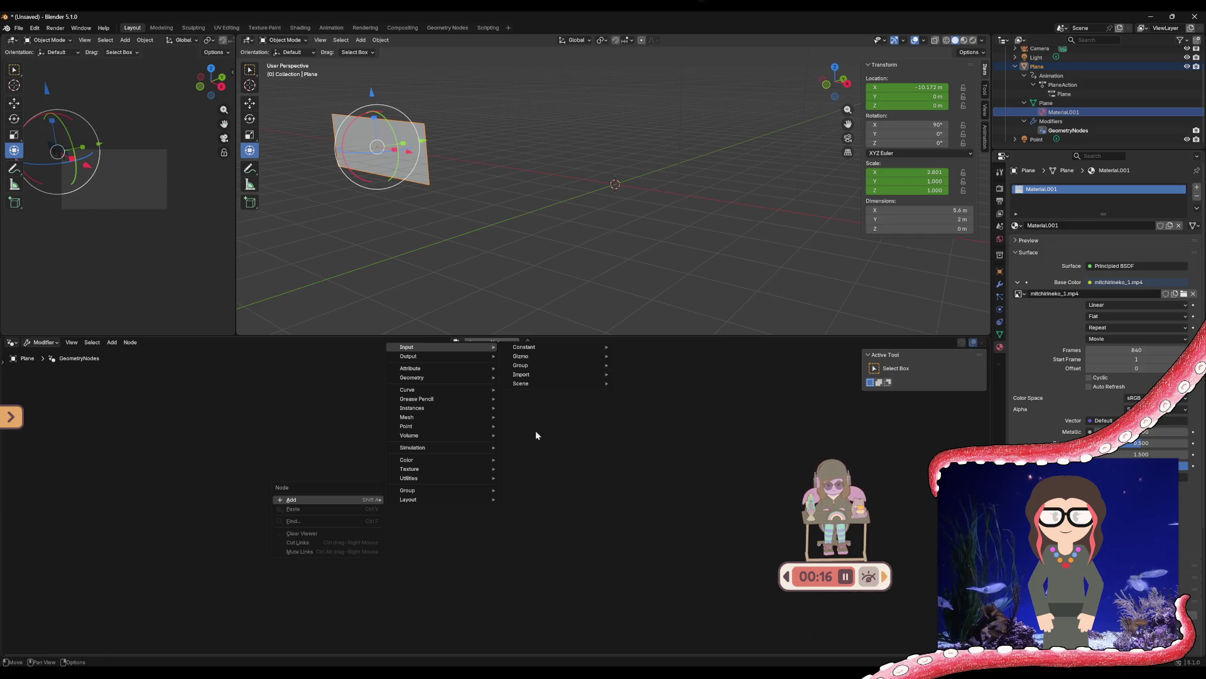
left_click(528, 457)
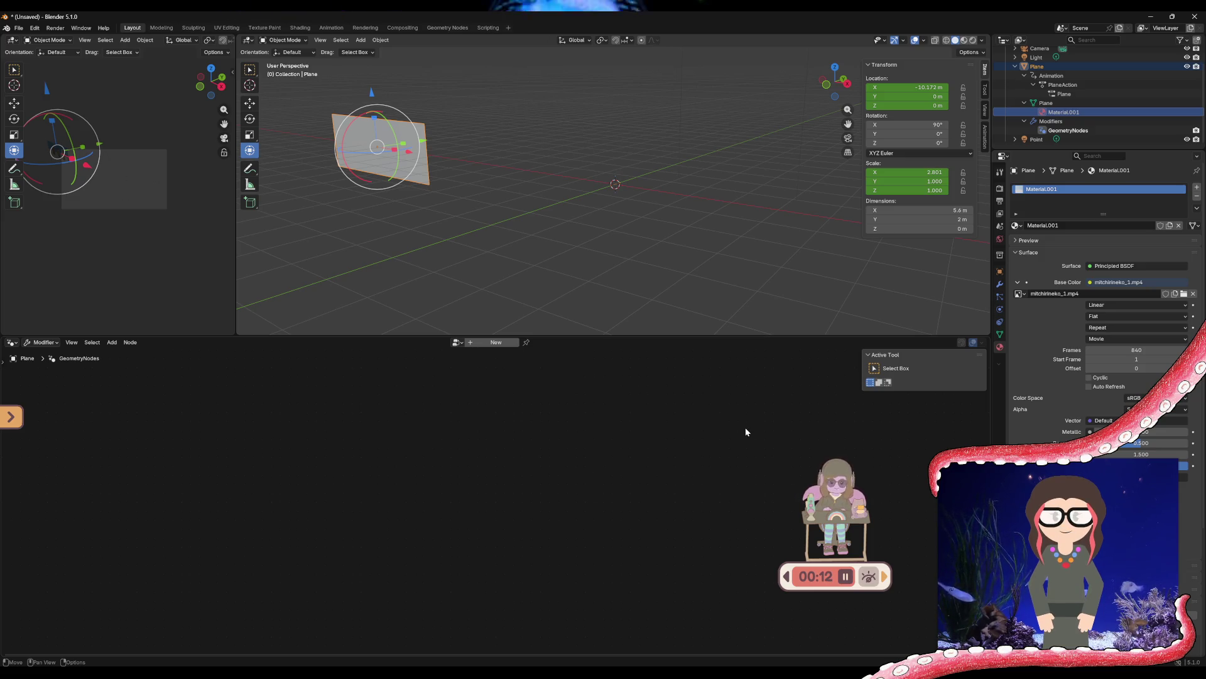
mouse_move(707, 673)
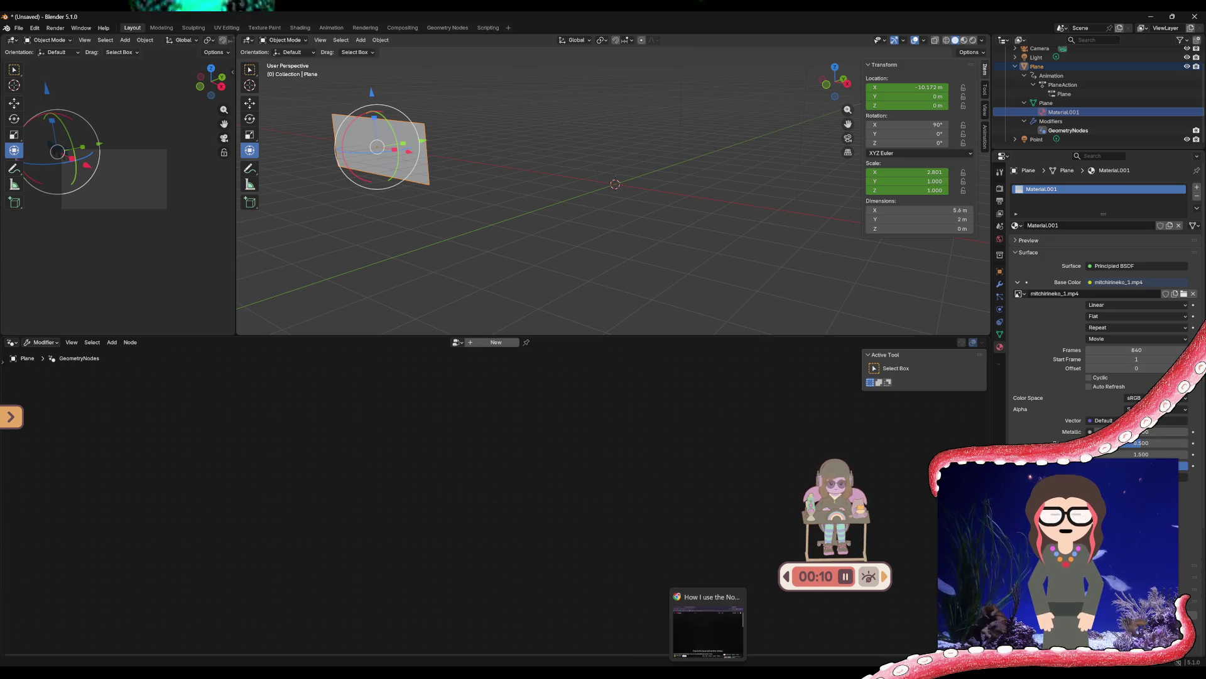
left_click(707, 622)
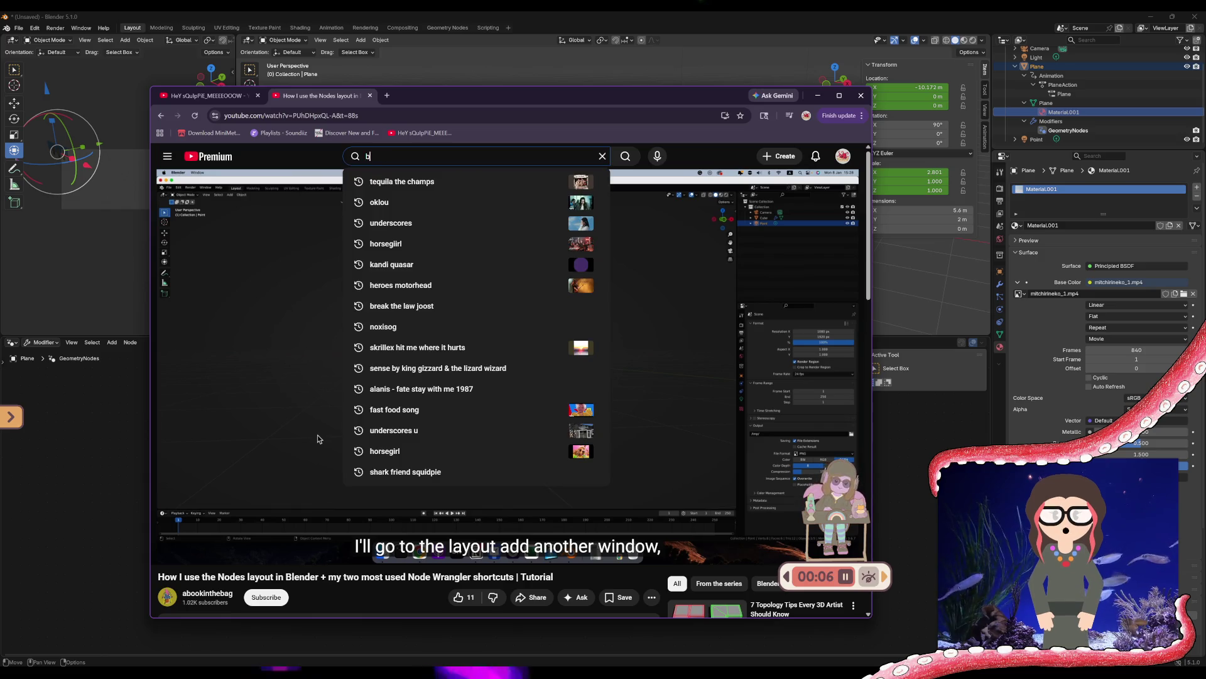
Search YouTube for 'blender nodes for beginners' using the suggestion
type("blender nodes for ")
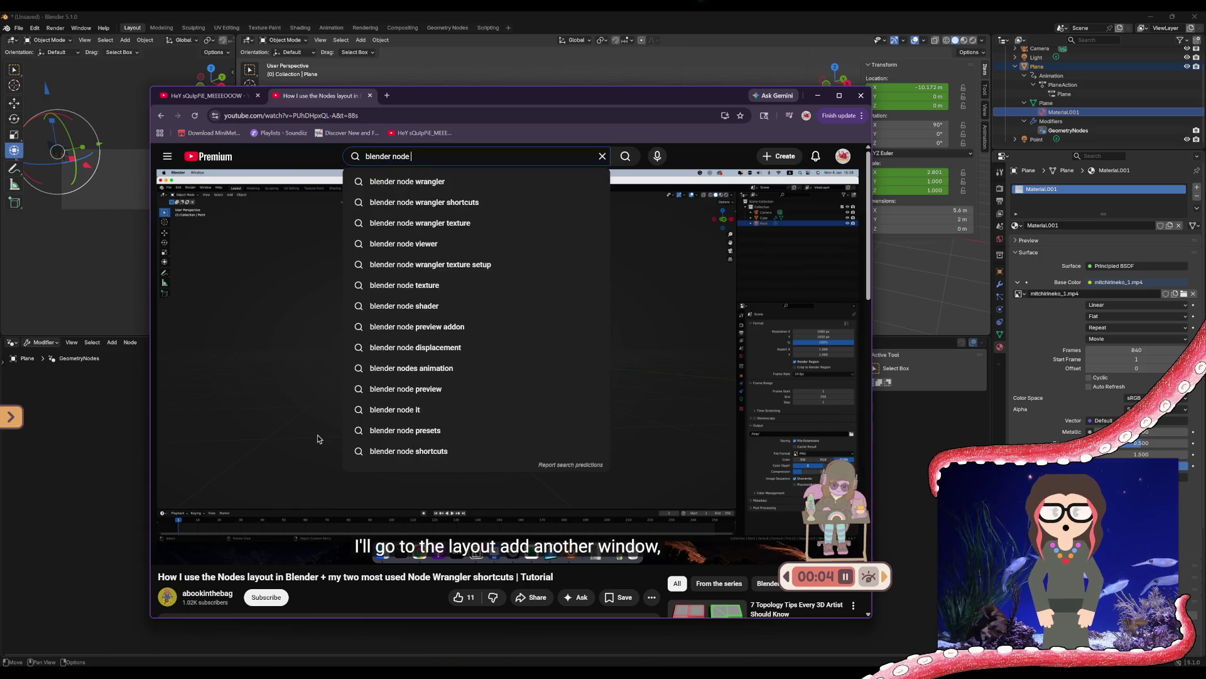
type("begin")
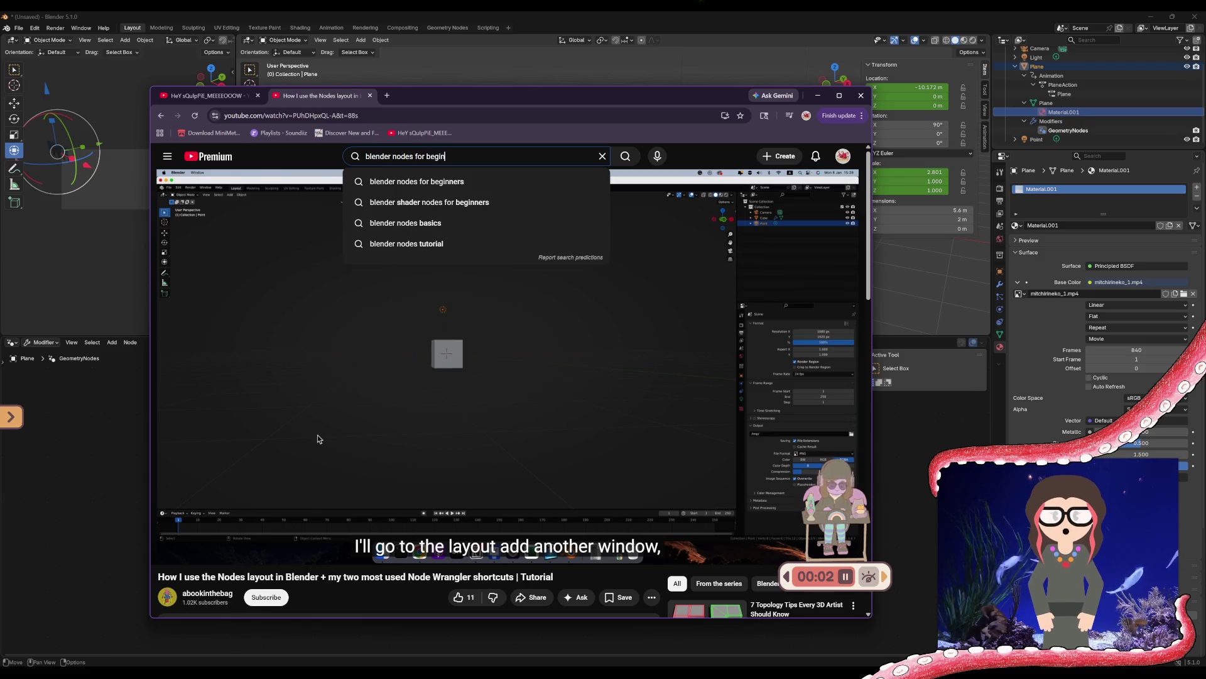
key("Down")
key("Return")
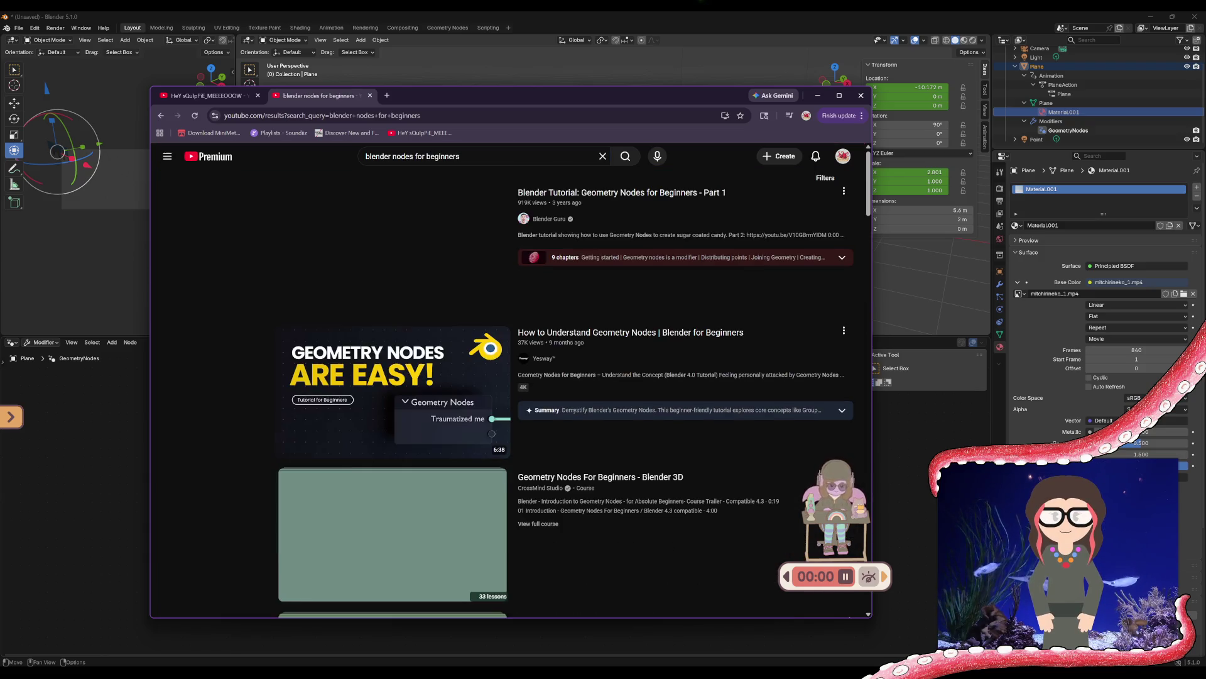
Scroll through the Geometry Nodes beginner tutorial results
mouse_move(401, 271)
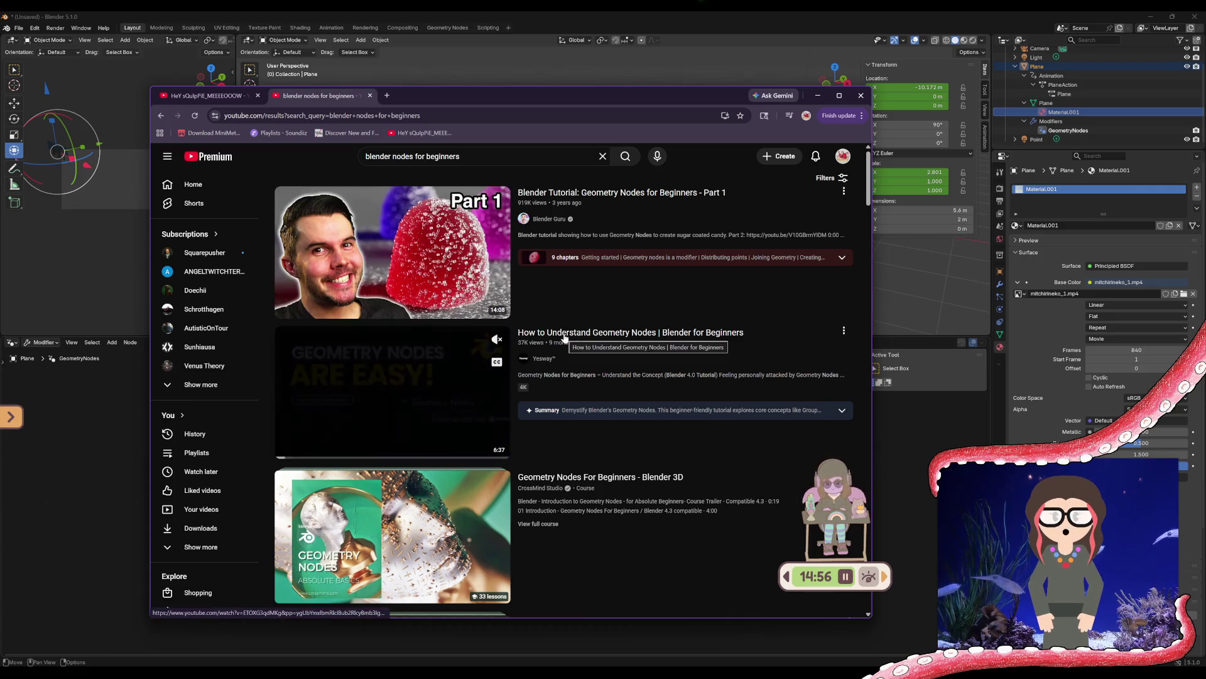
scroll(564, 338, "down", 2)
scroll(564, 338, "down", 4)
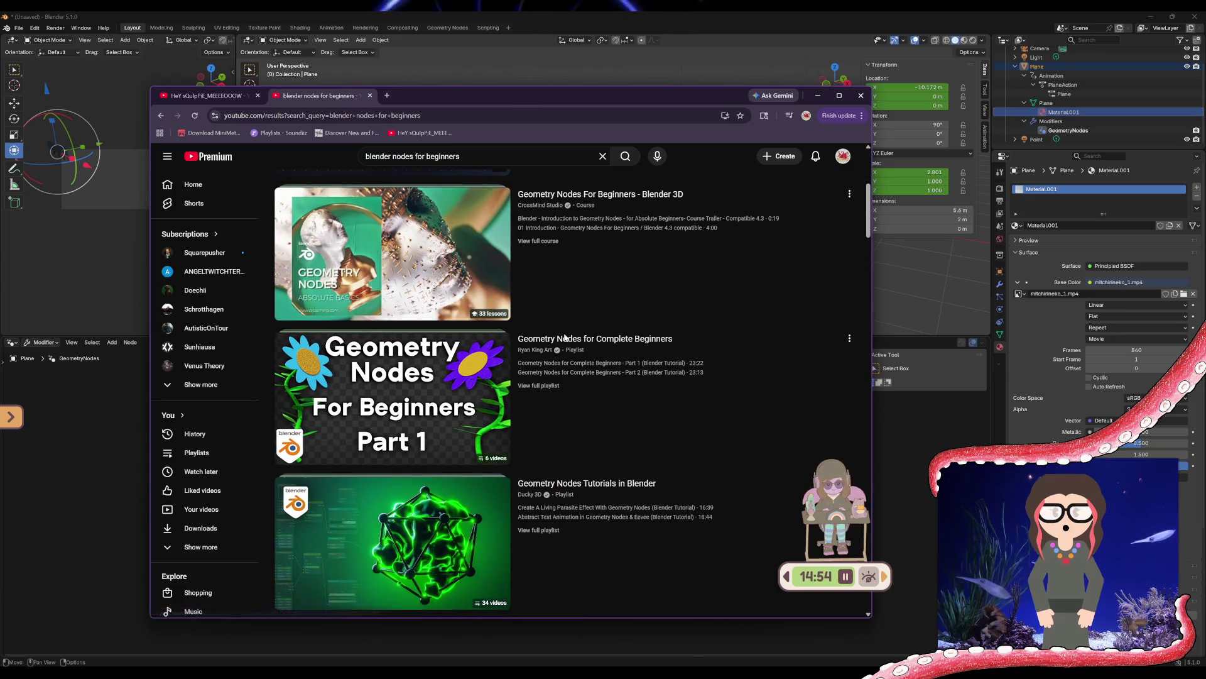
scroll(553, 359, "down", 4)
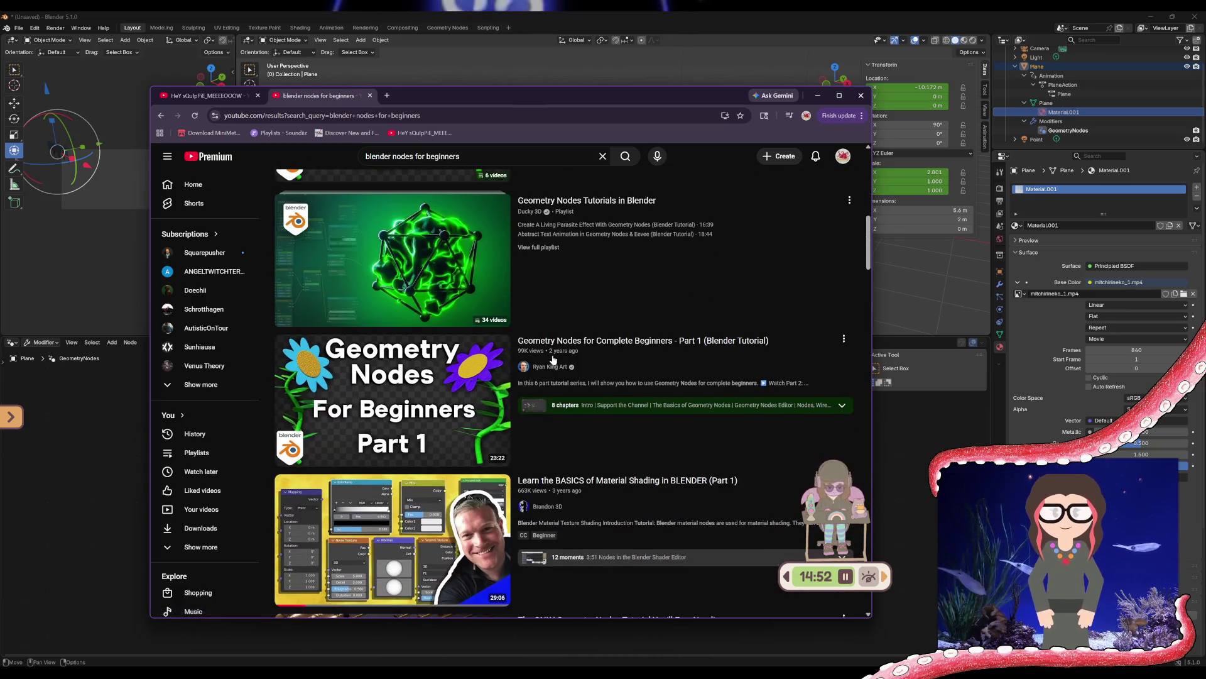
scroll(553, 359, "down", 2)
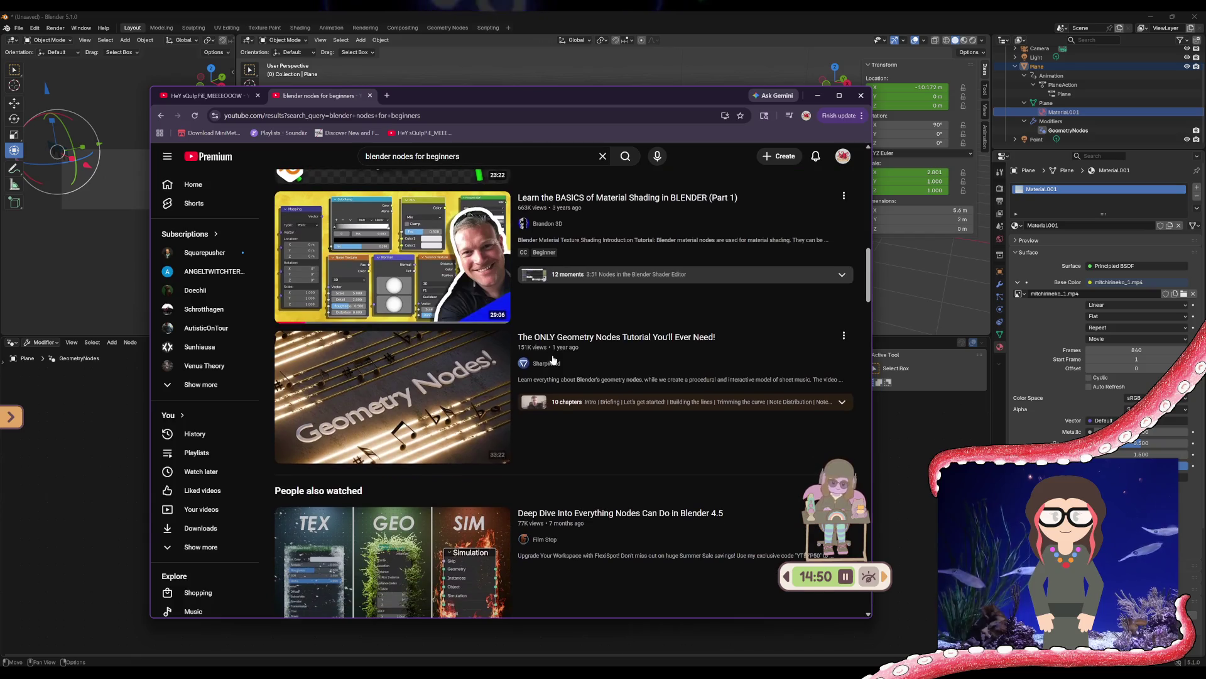
scroll(553, 359, "up", 1)
scroll(553, 359, "up", 1)
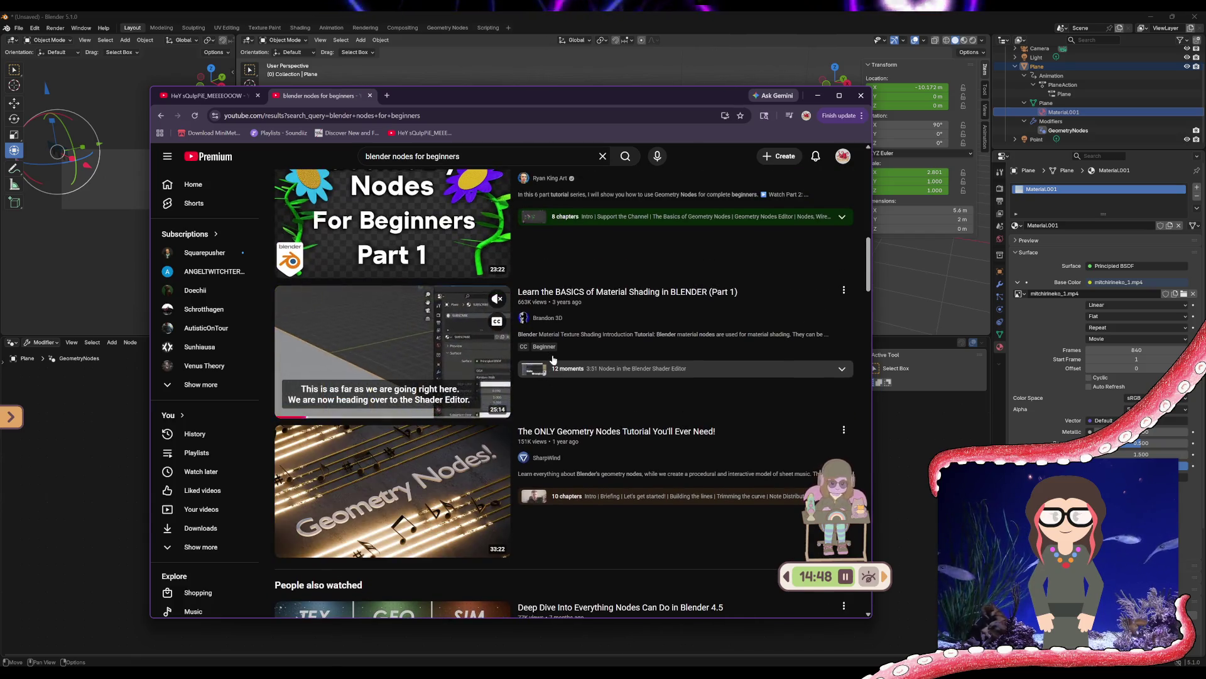
scroll(583, 308, "down", 3)
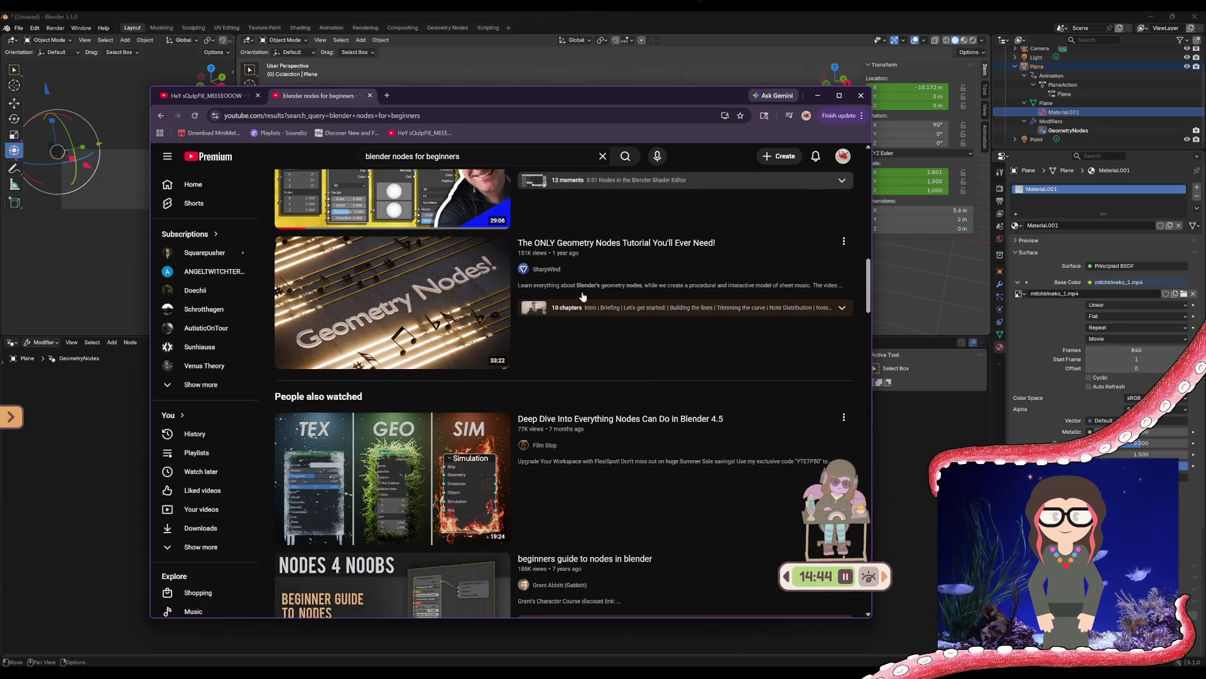
scroll(582, 295, "down", 2)
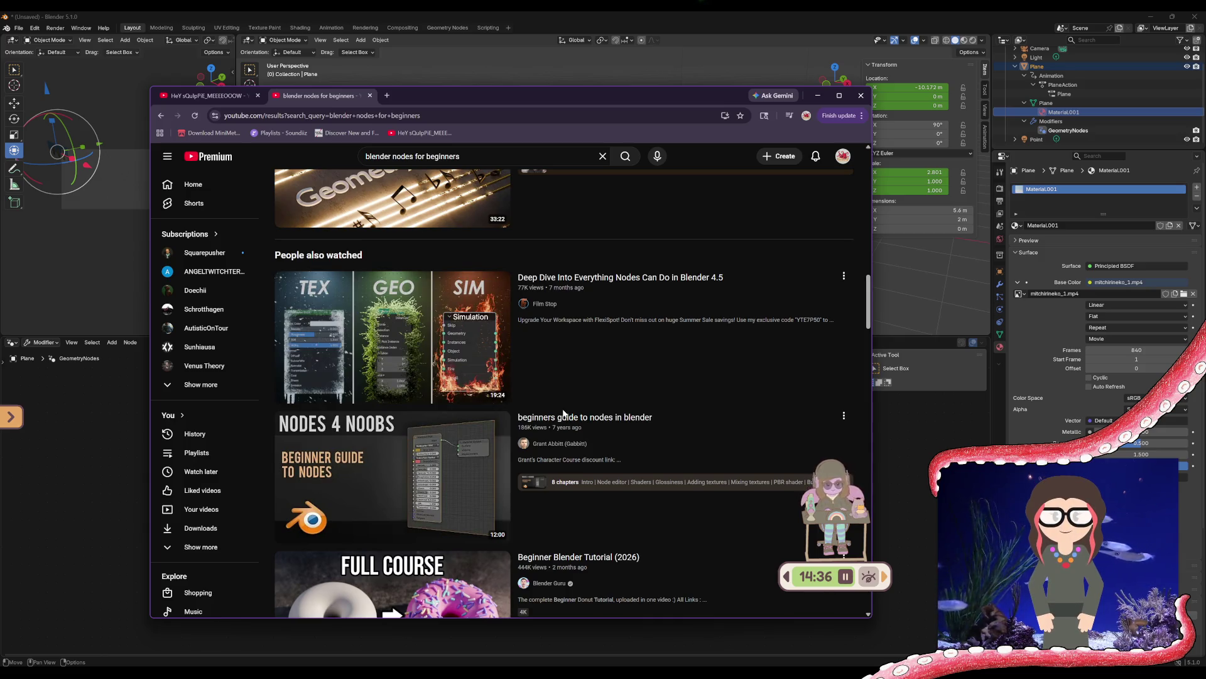
Refine the search to 'blender 5 nodes for beginners', then minimize the browser back to Blender
left_click(393, 156)
type("5")
key("Return")
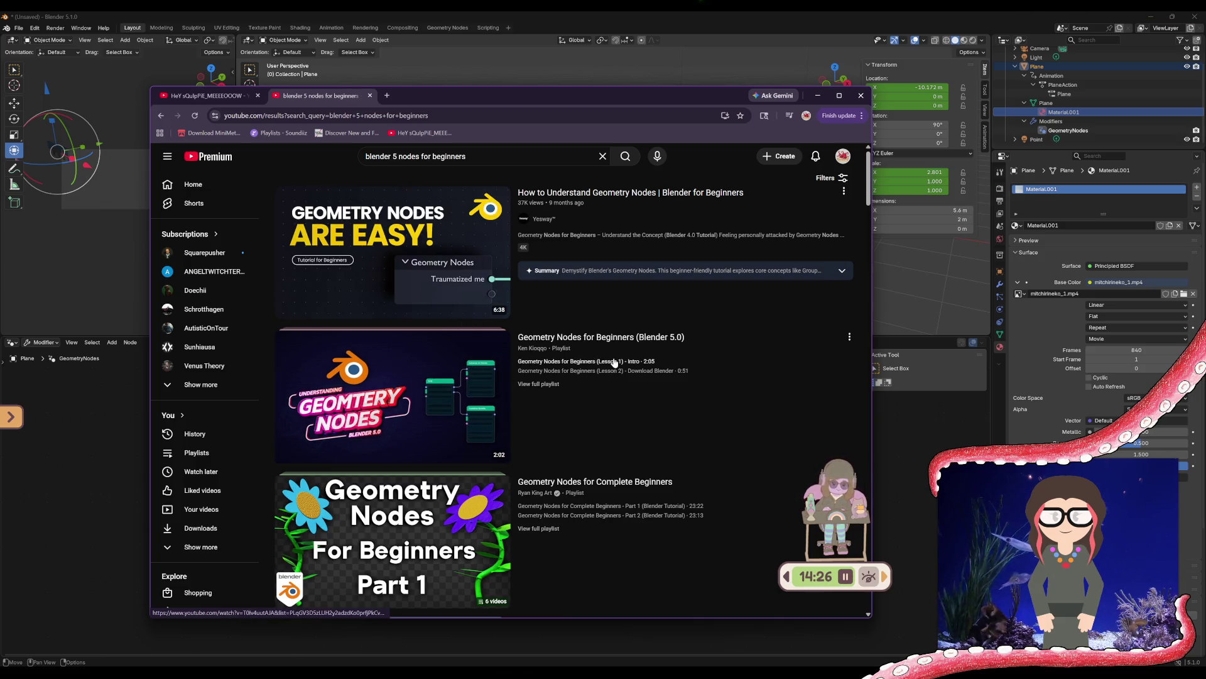
mouse_move(564, 392)
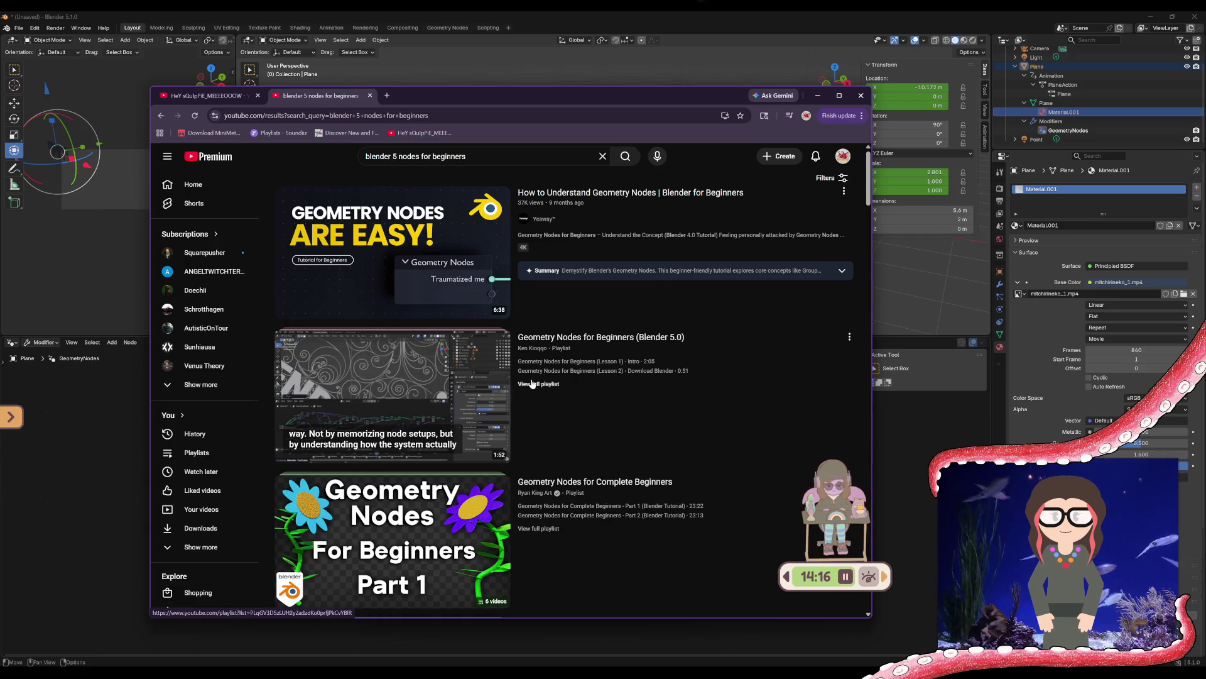
left_click(817, 97)
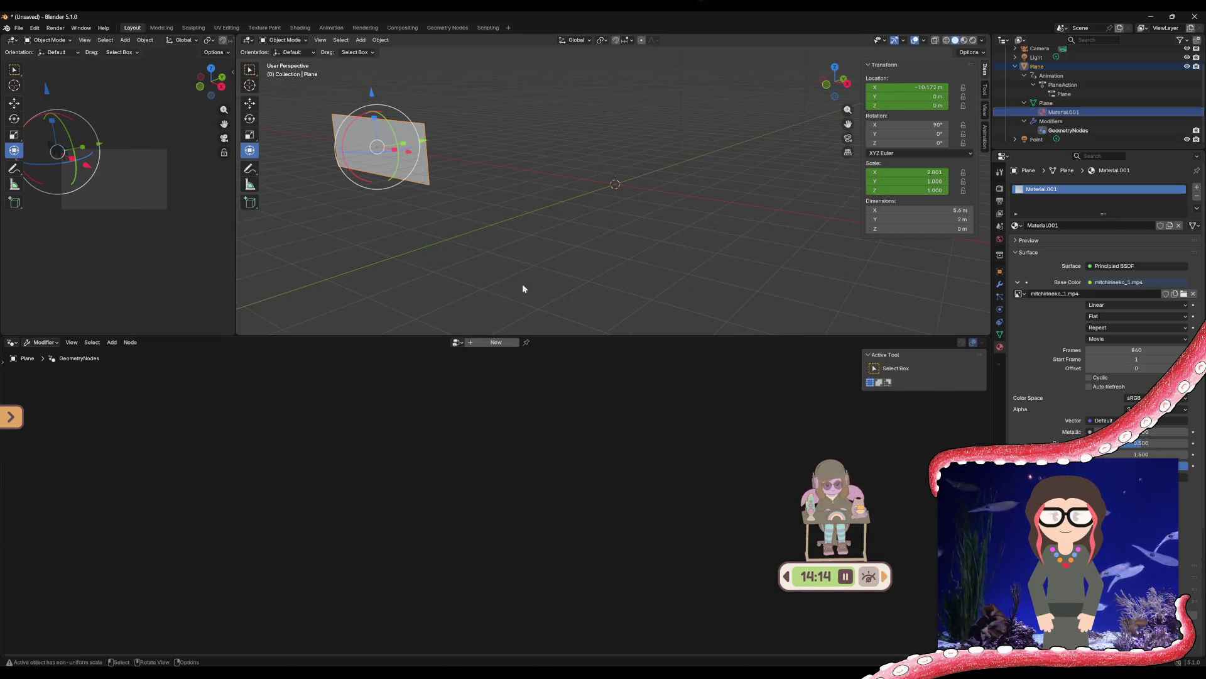
Orbit around the video plane without changing it, then Alt+Tab back to the YouTube results
mouse_move(499, 259)
middle_mouse_down()
mouse_move(466, 244)
mouse_move(522, 244)
mouse_move(390, 246)
middle_mouse_up()
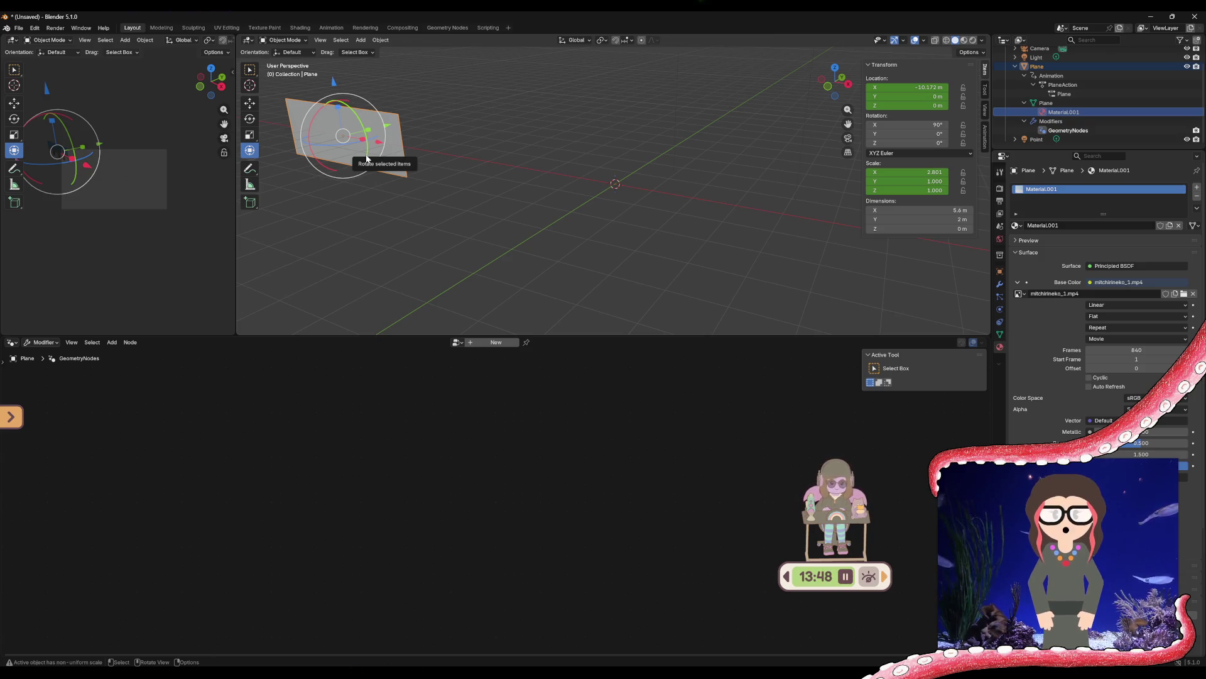
mouse_move(367, 159)
left_mouse_down()
mouse_move(385, 228)
mouse_move(558, 209)
mouse_move(831, 214)
left_mouse_up()
mouse_move(832, 214)
middle_mouse_down()
mouse_move(909, 216)
mouse_move(251, 223)
mouse_move(526, 224)
middle_mouse_up()
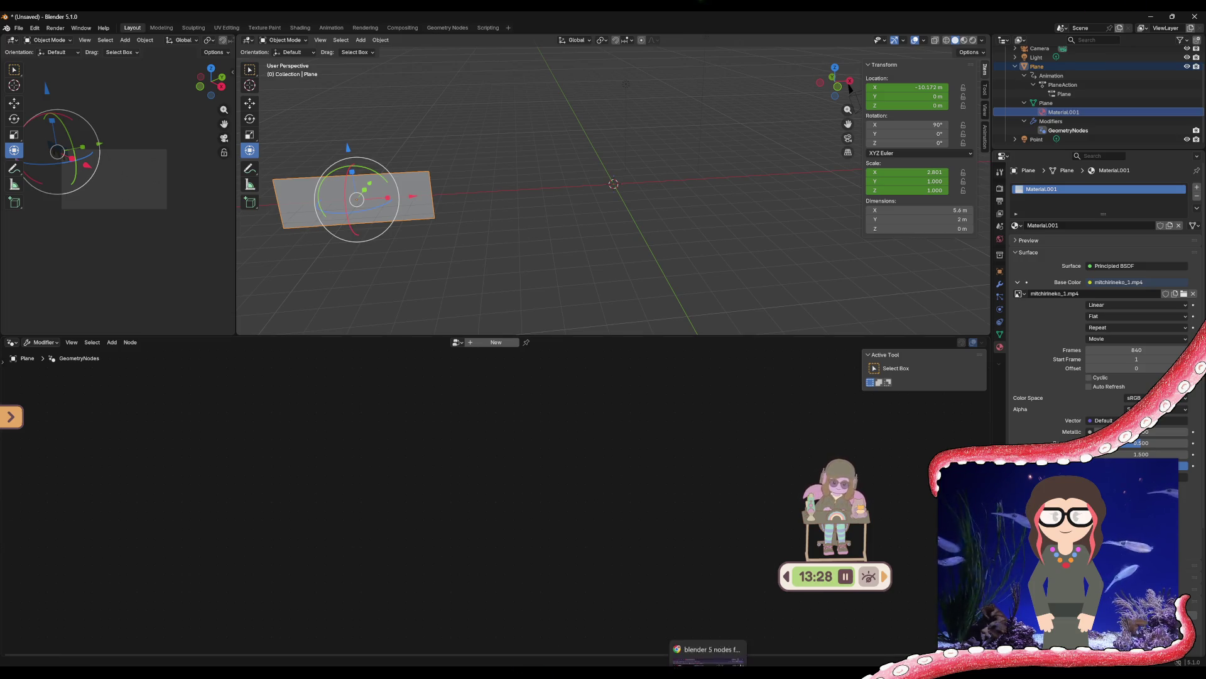
key("alt+Tab")
mouse_move(577, 559)
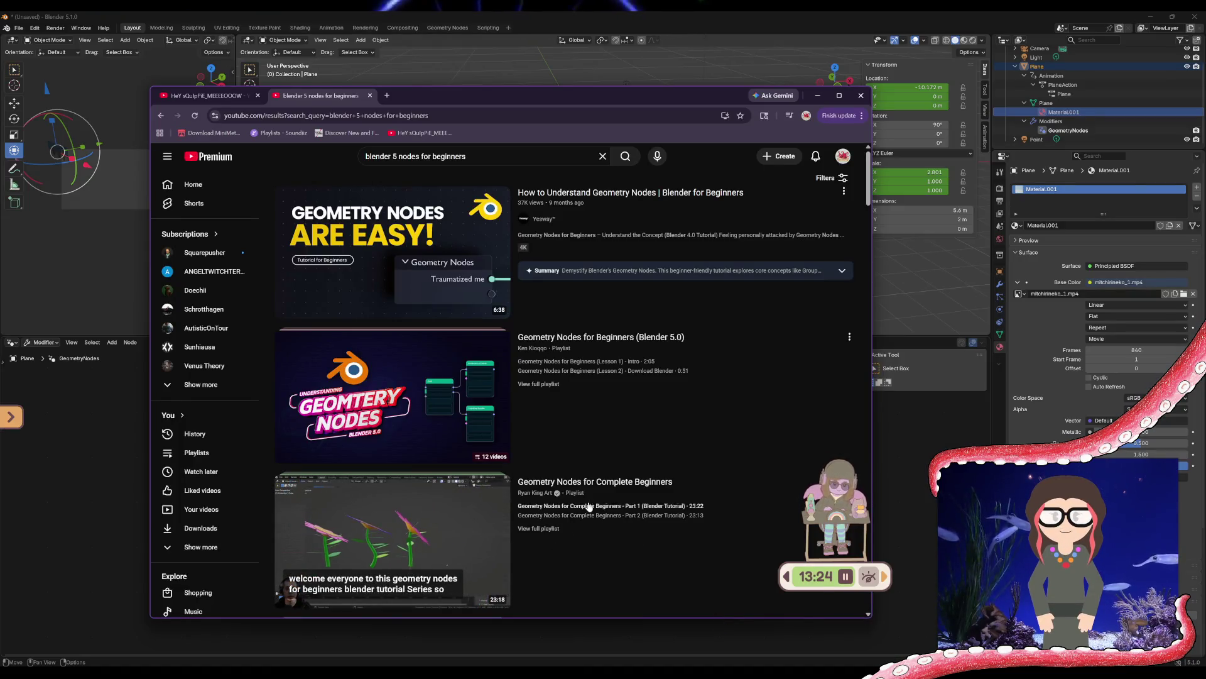
Browse the results and open 'How to Understand Geometry Nodes | Blender for Beginners'
mouse_move(592, 338)
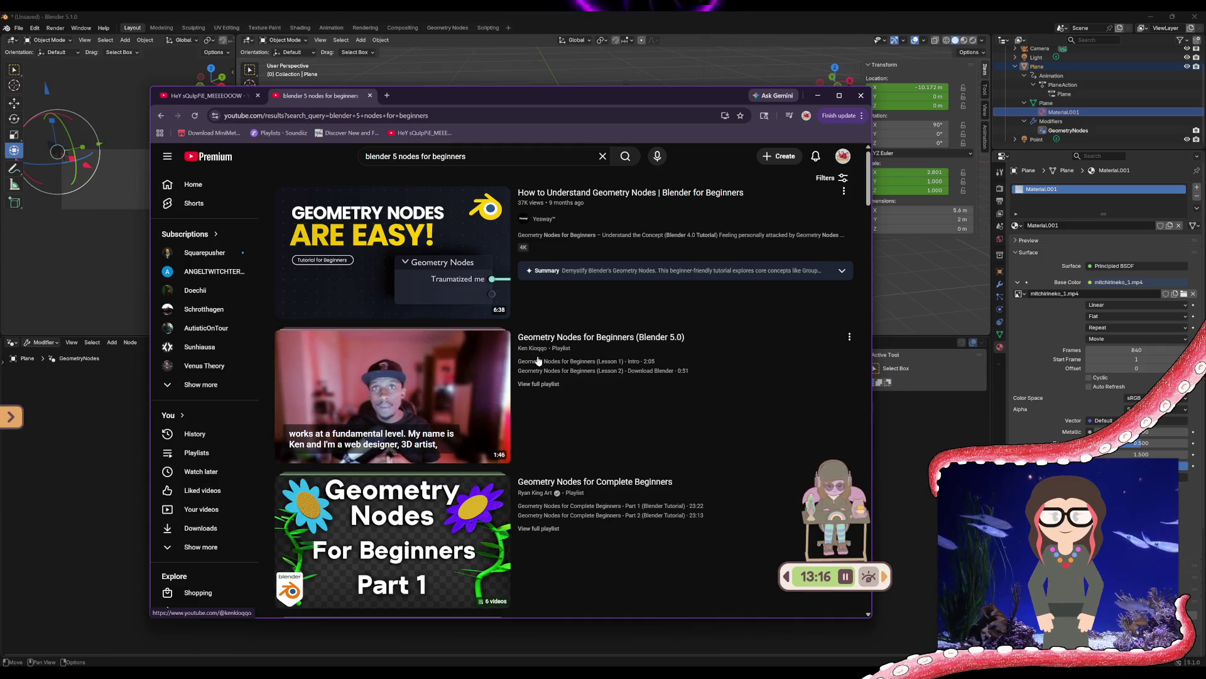
scroll(418, 391, "down", 5)
scroll(418, 391, "down", 1)
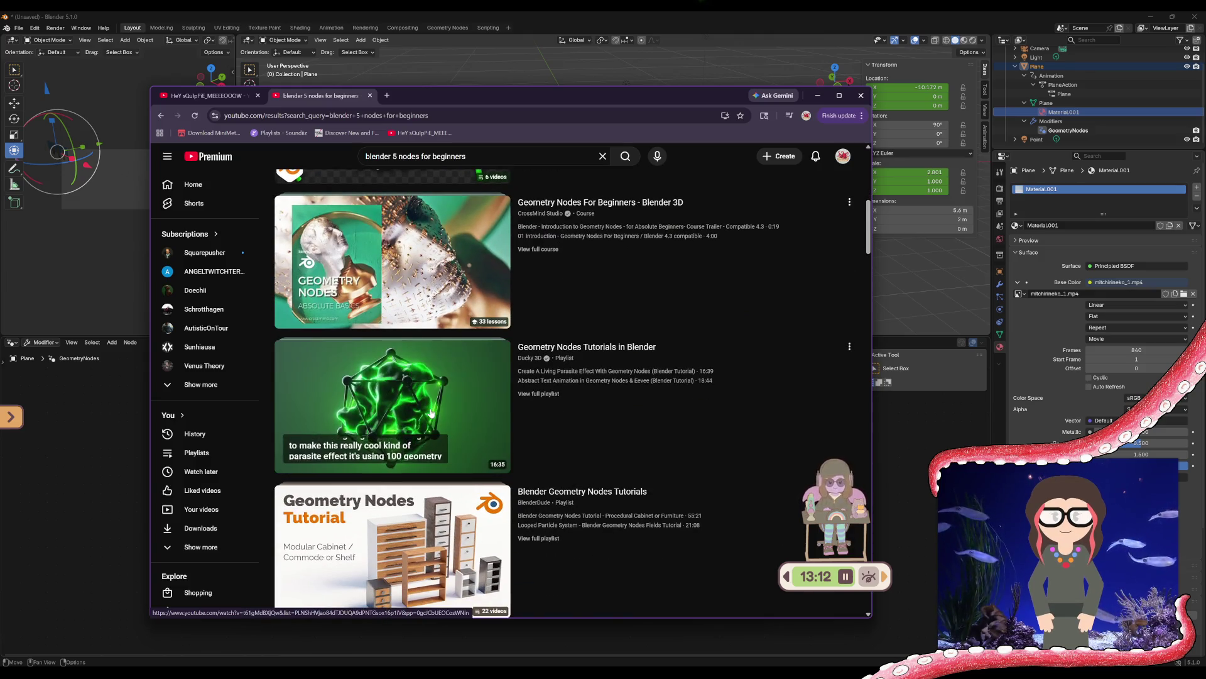
scroll(566, 393, "up", 2)
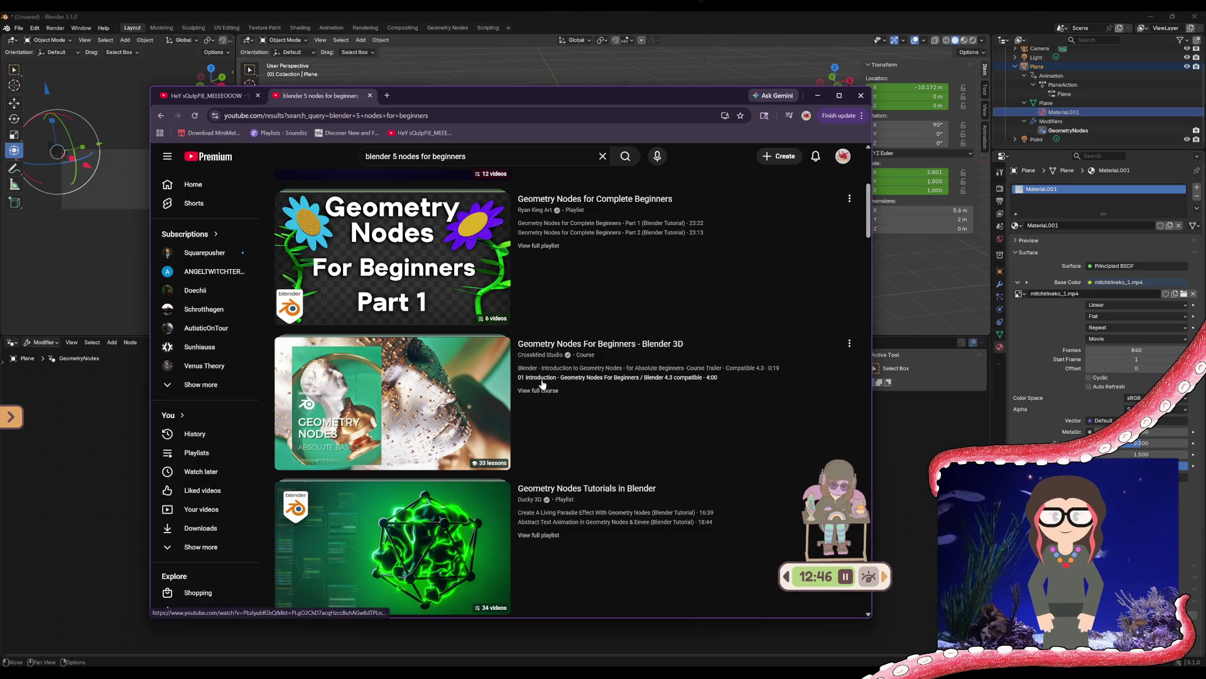
scroll(545, 385, "up", 3)
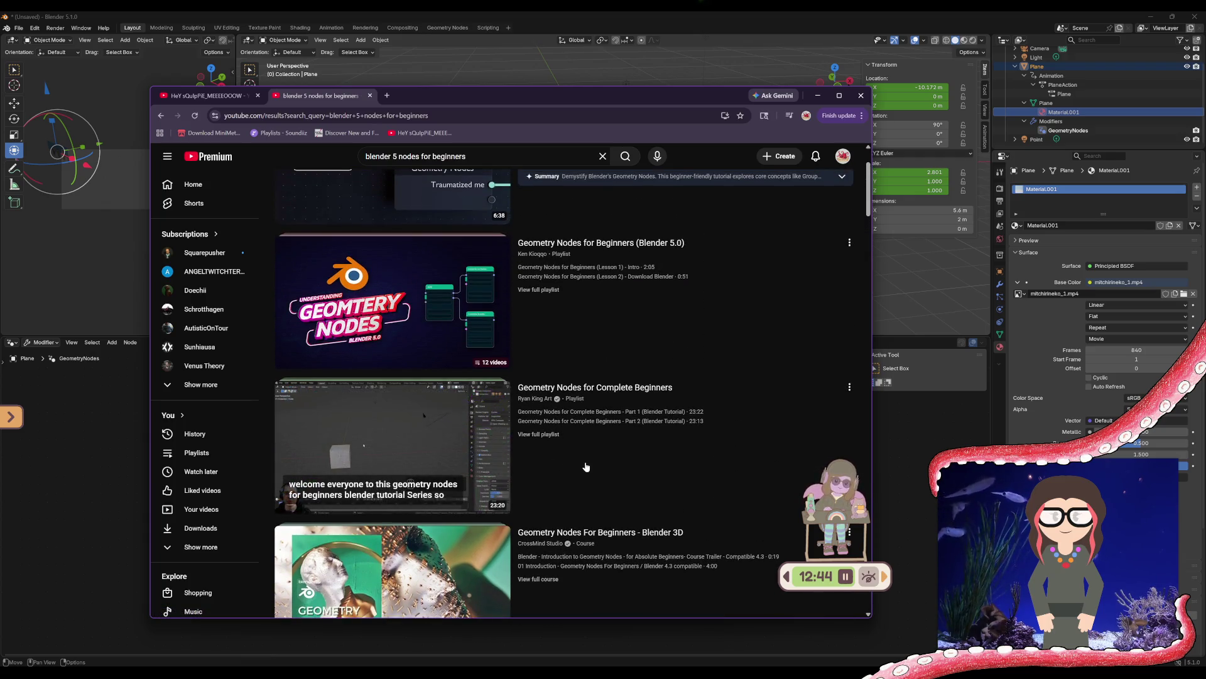
scroll(545, 451, "up", 2)
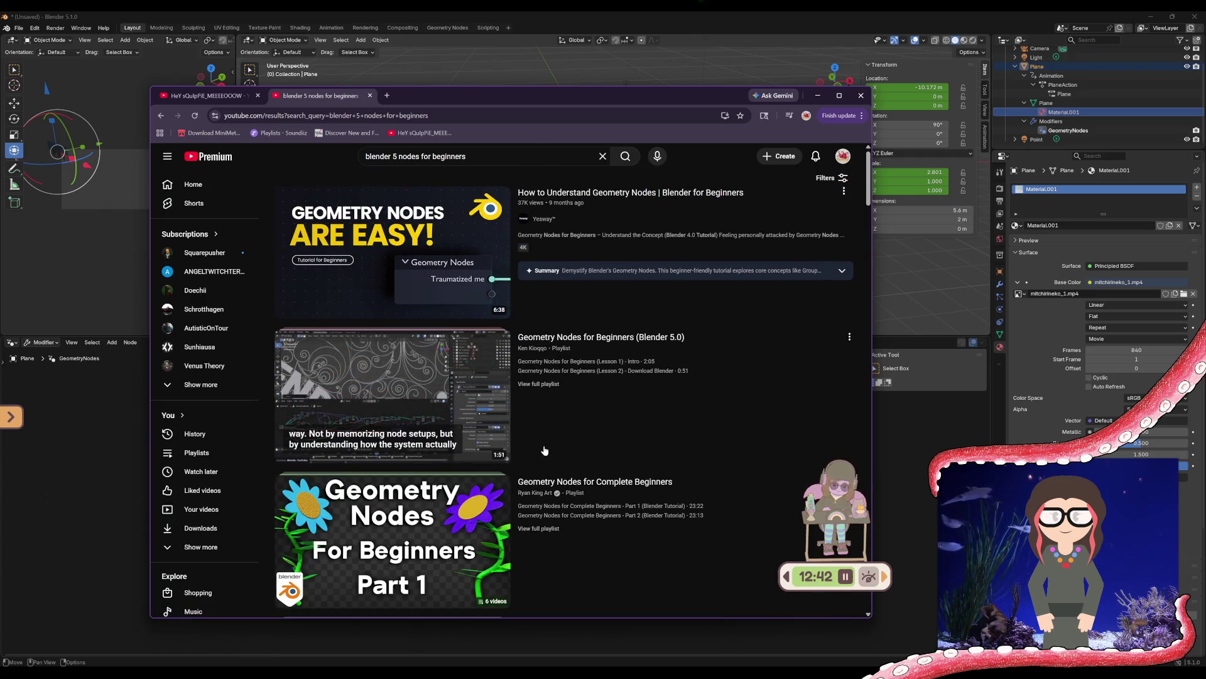
left_click_drag(467, 156, 408, 170)
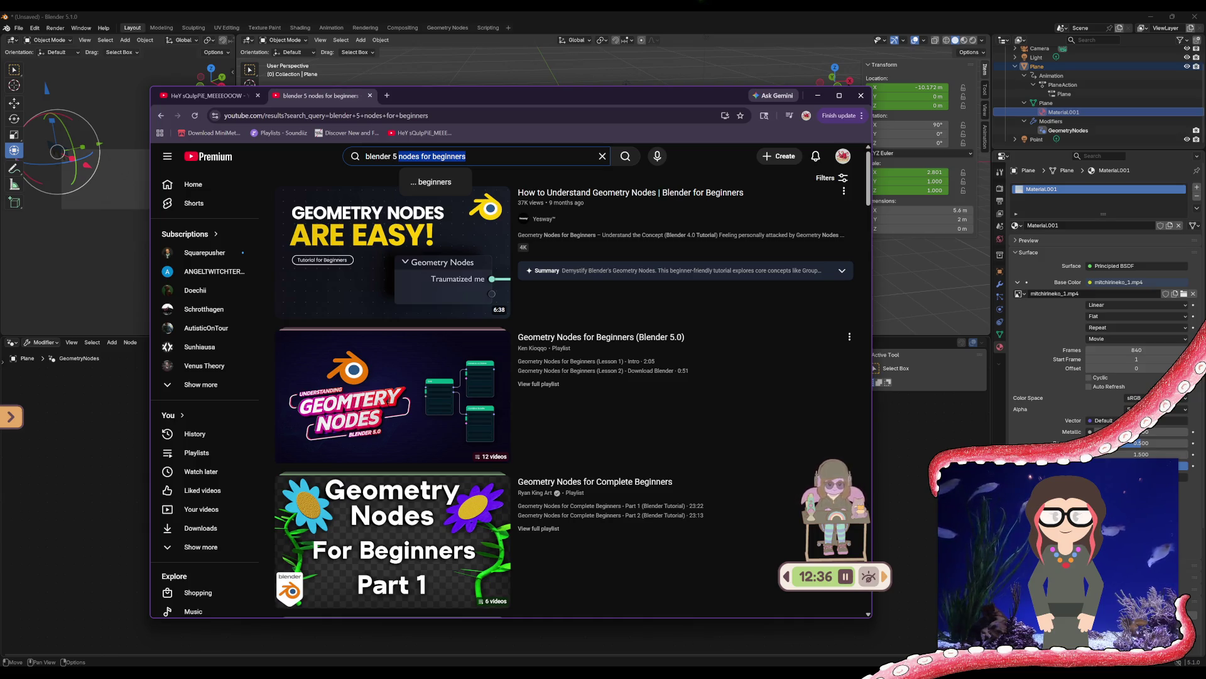
left_click(409, 254)
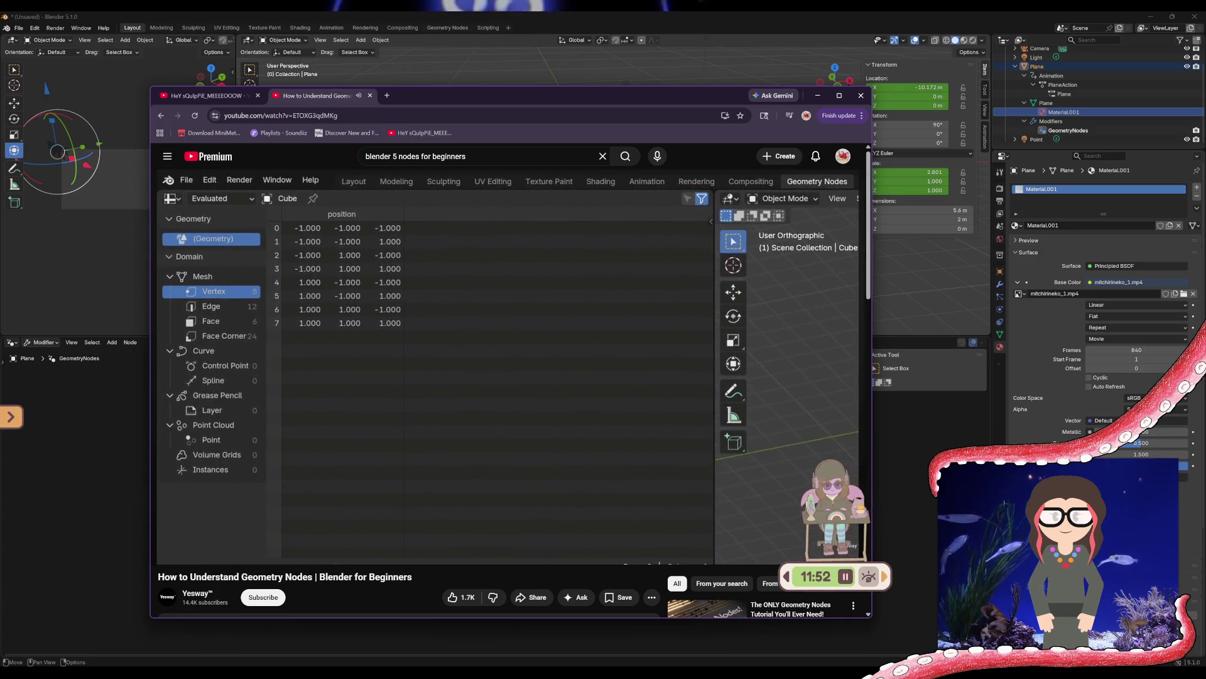
Watch the Geometry Nodes tutorial up to the cube's vertex positions spreadsheet
mouse_move(388, 363)
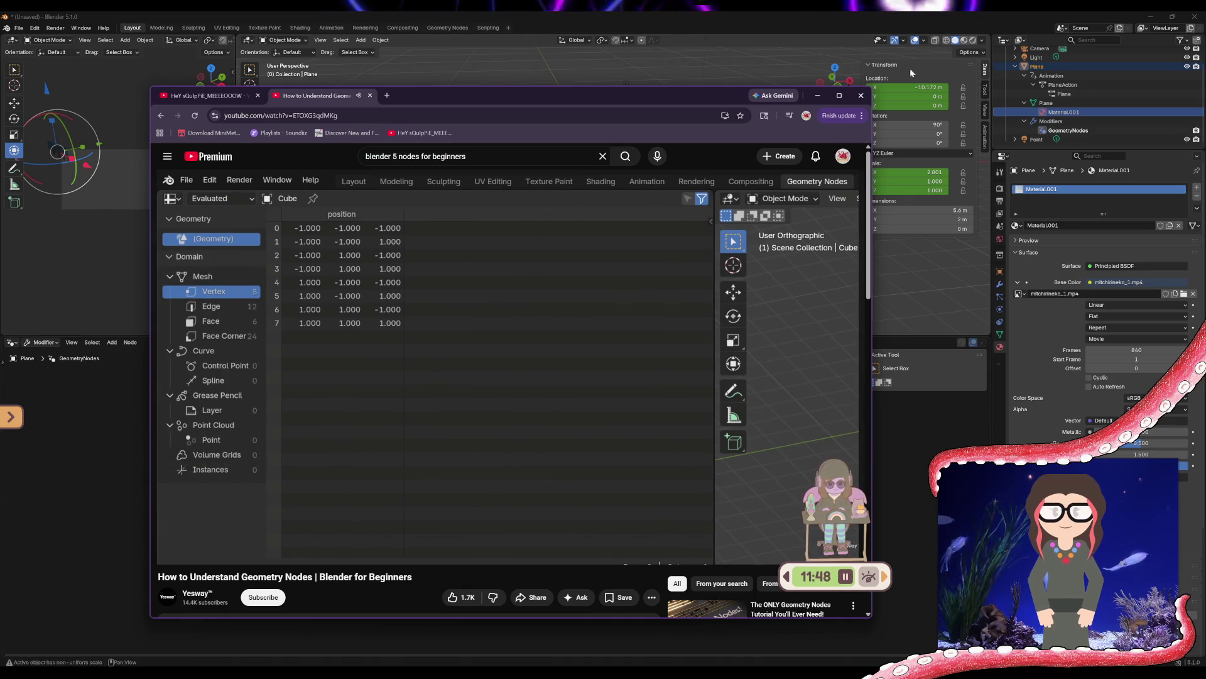
Back in Blender, add a cube mesh to the scene
left_click(817, 94)
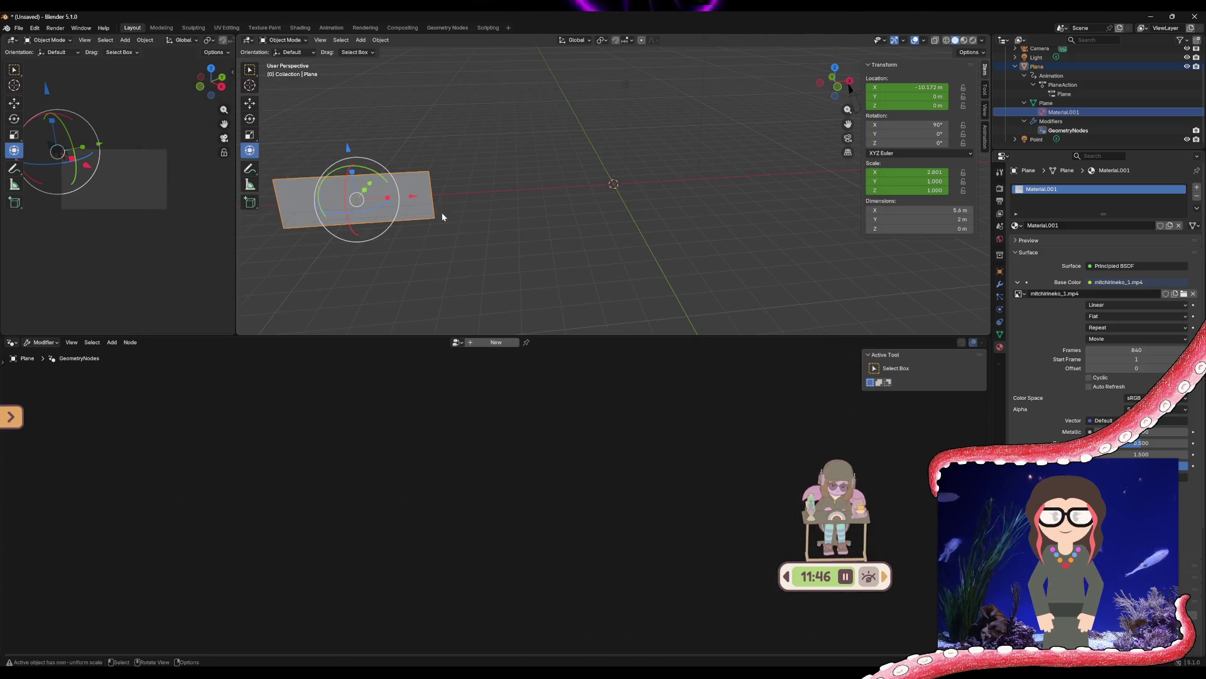
left_click(458, 227)
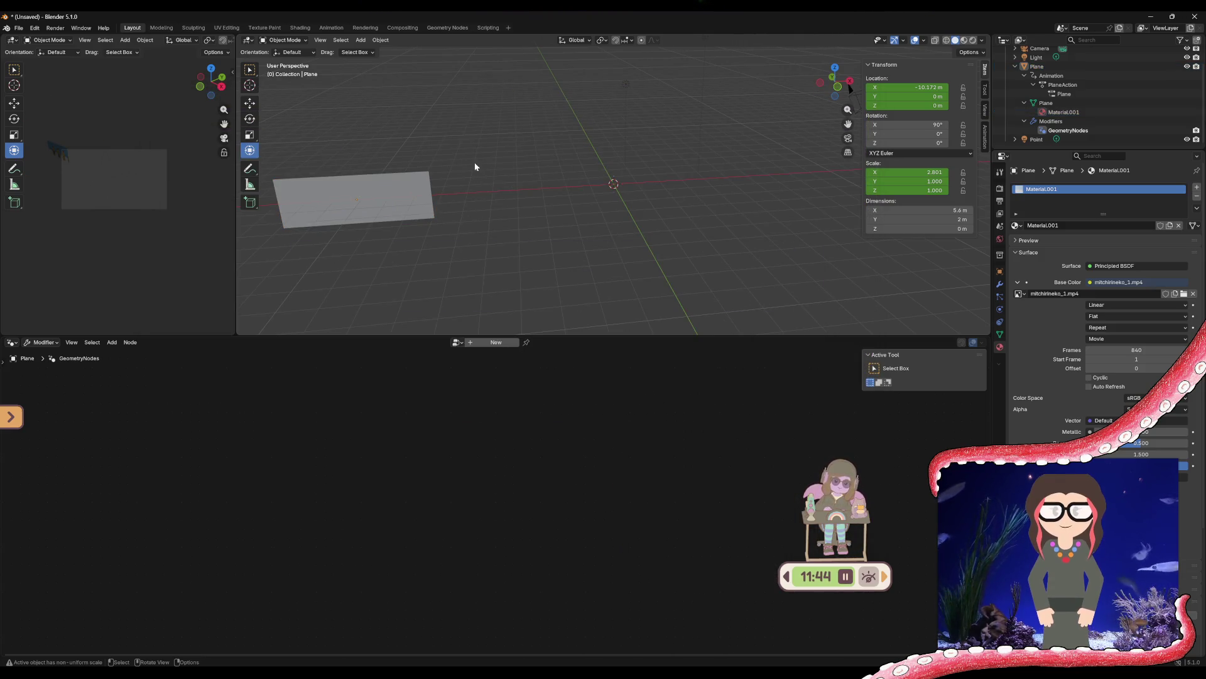
left_click(339, 39)
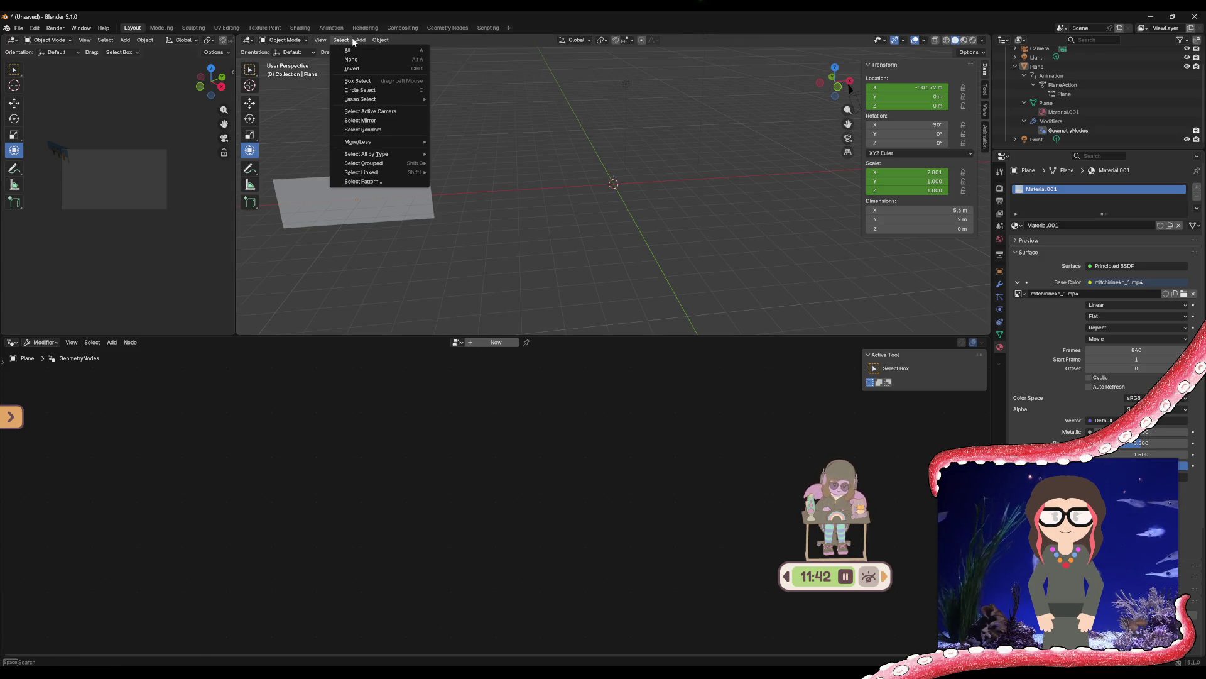
mouse_move(369, 52)
left_click(481, 59)
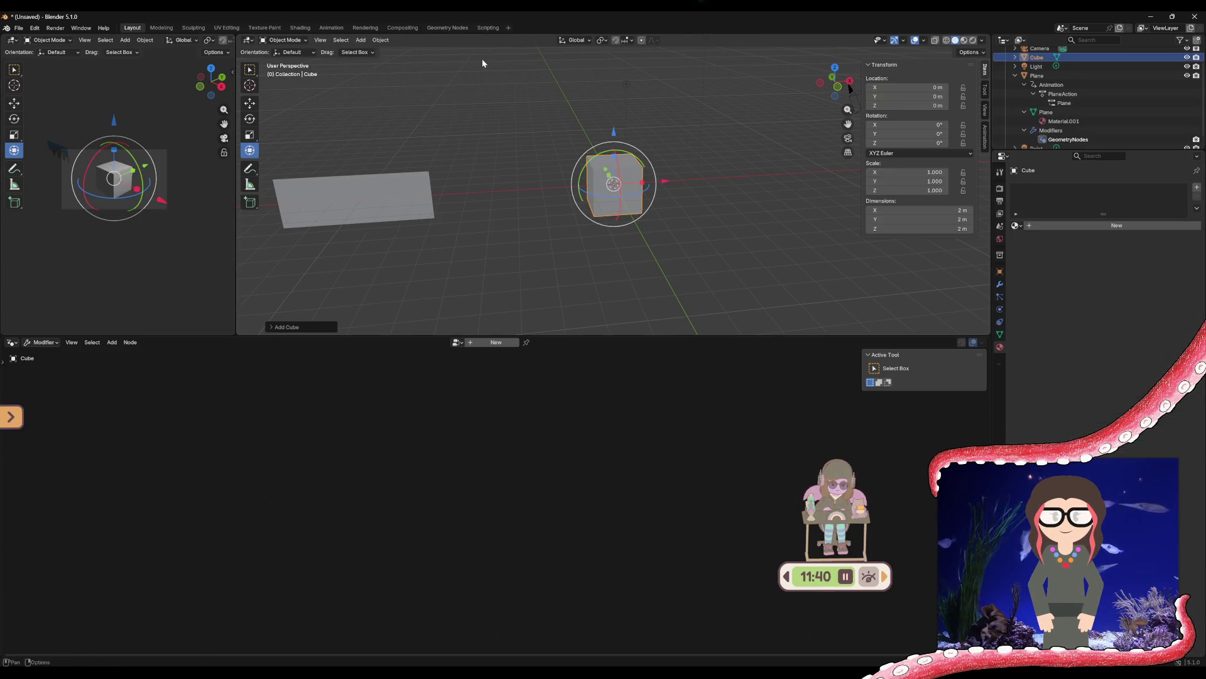
Select the cube and give it a new Geometry Nodes.004 group
left_click(377, 218)
left_click(495, 221)
left_click(609, 200)
left_click(506, 343)
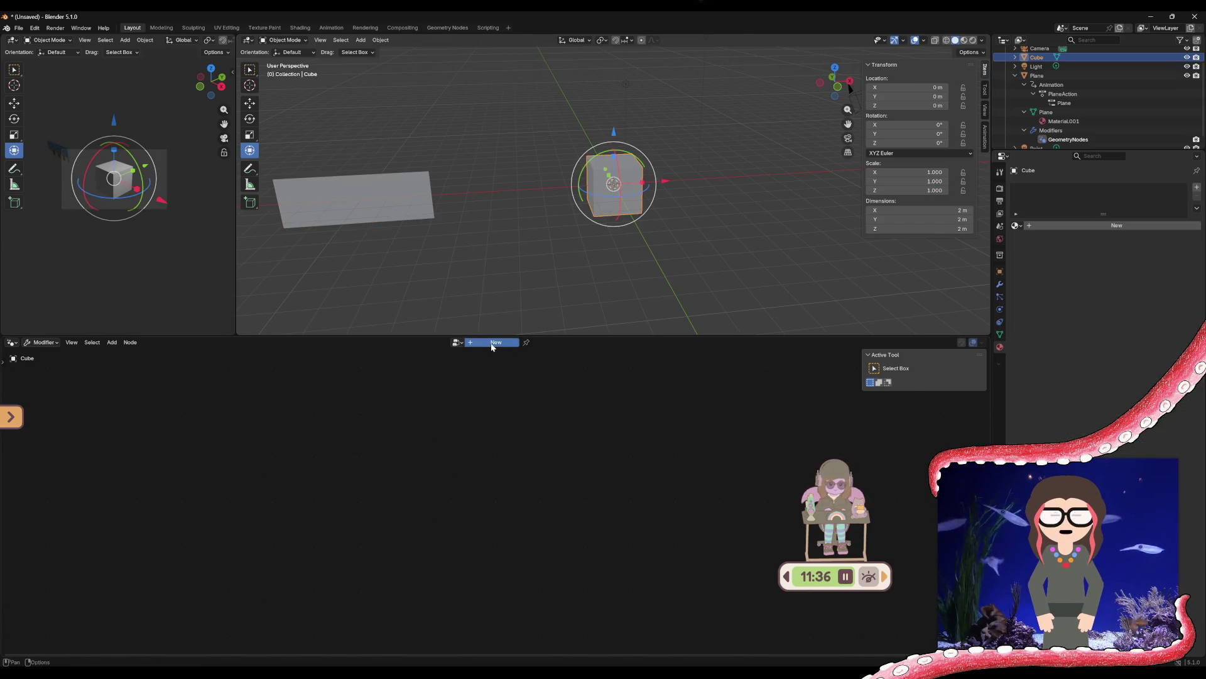
Delete the test cube, leaving only the plane
left_click(548, 279)
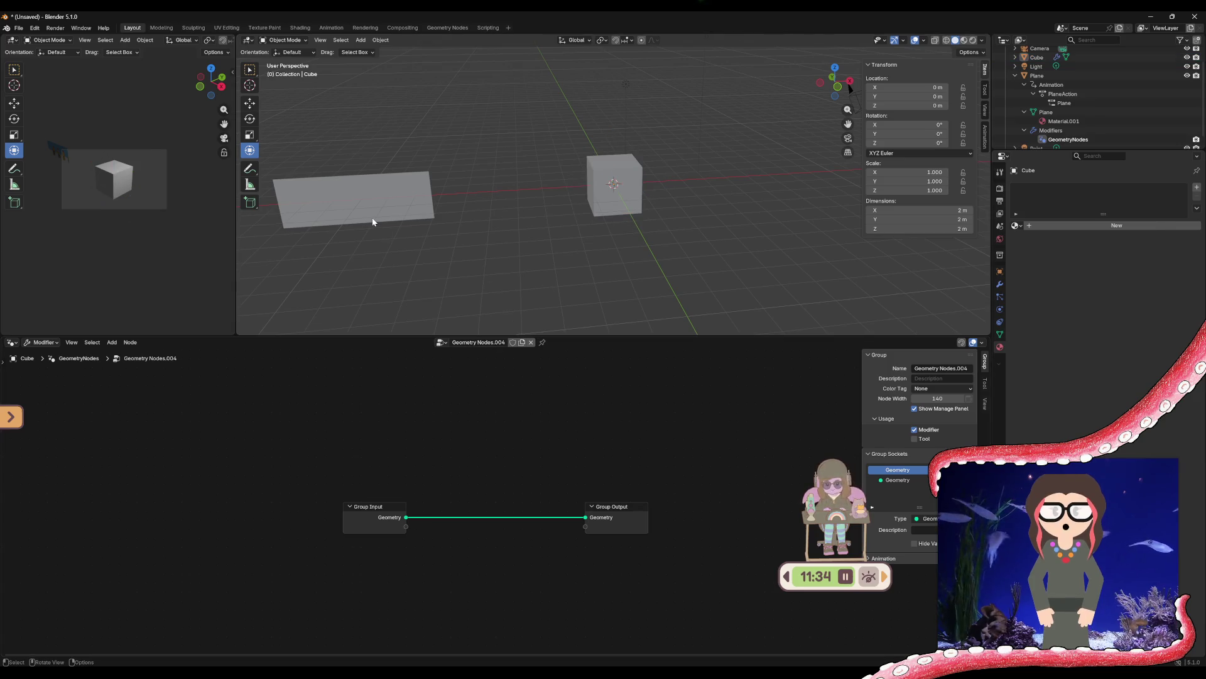
left_click(372, 222)
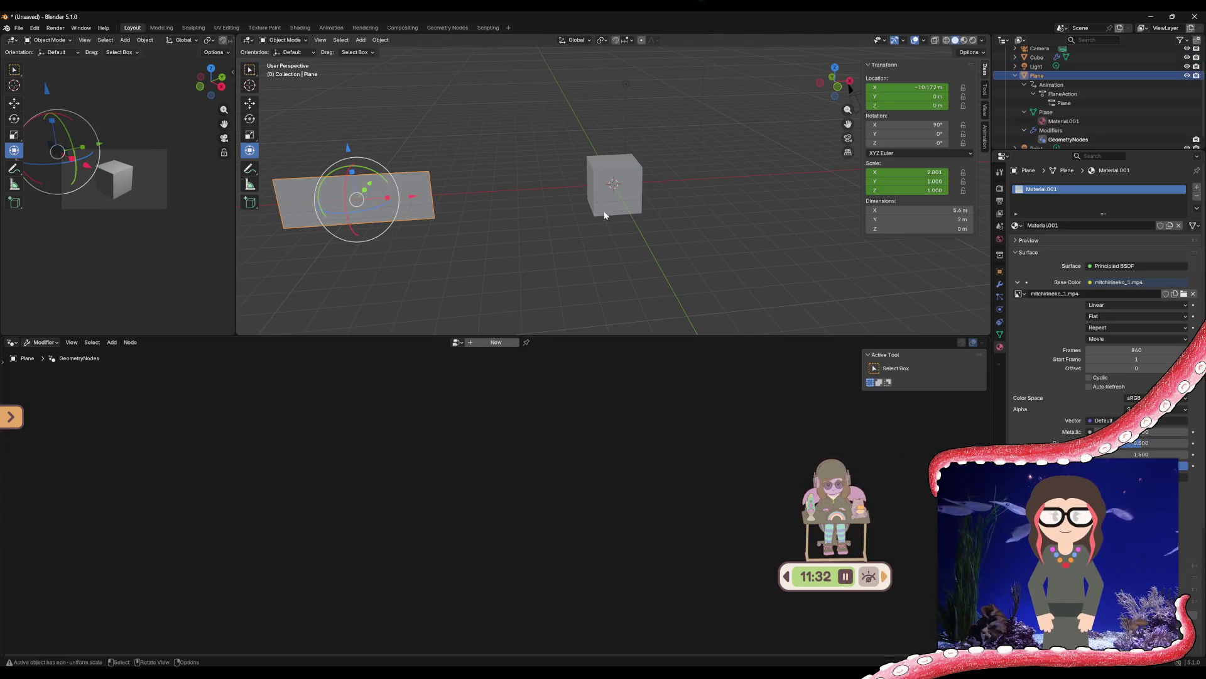
left_click(605, 211)
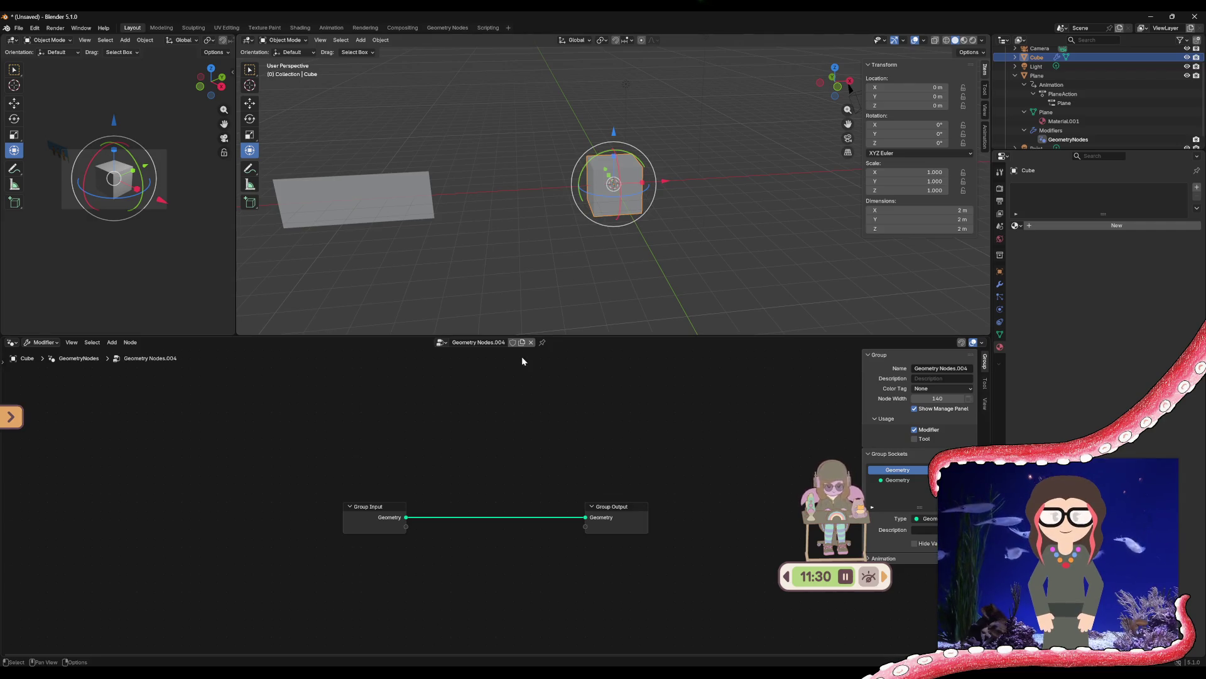
key("Delete")
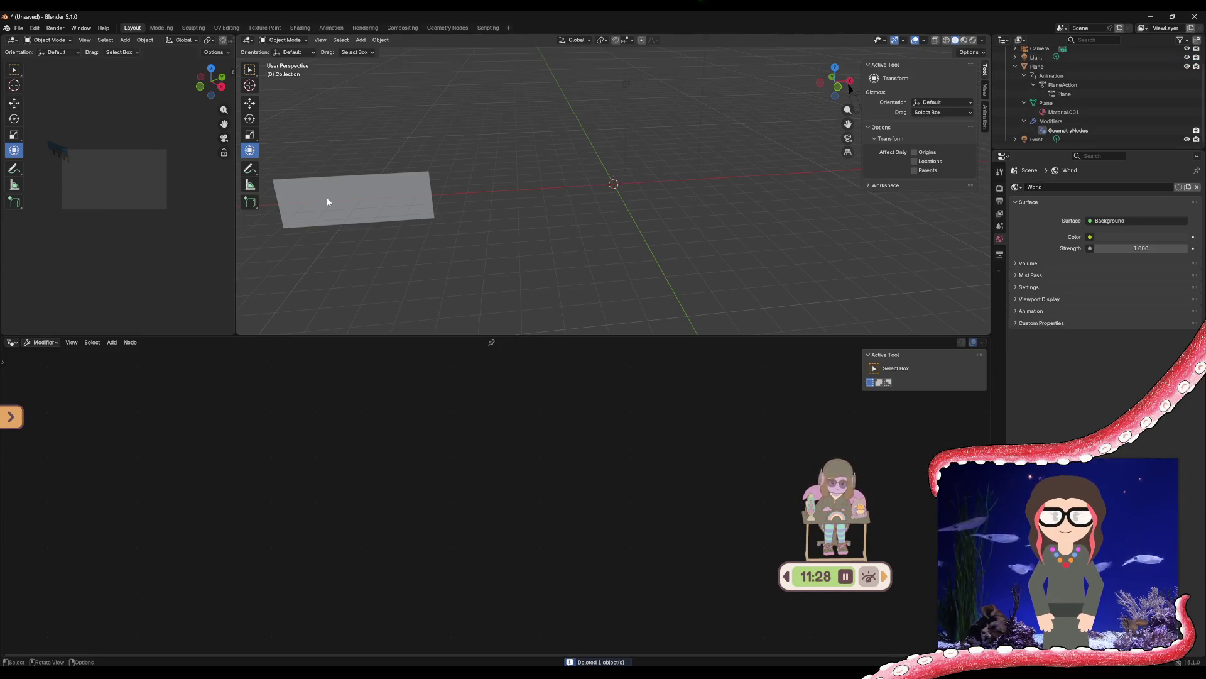
Select the plane and drag Geometry Nodes.005's Group Input left and Group Output right
left_click(327, 199)
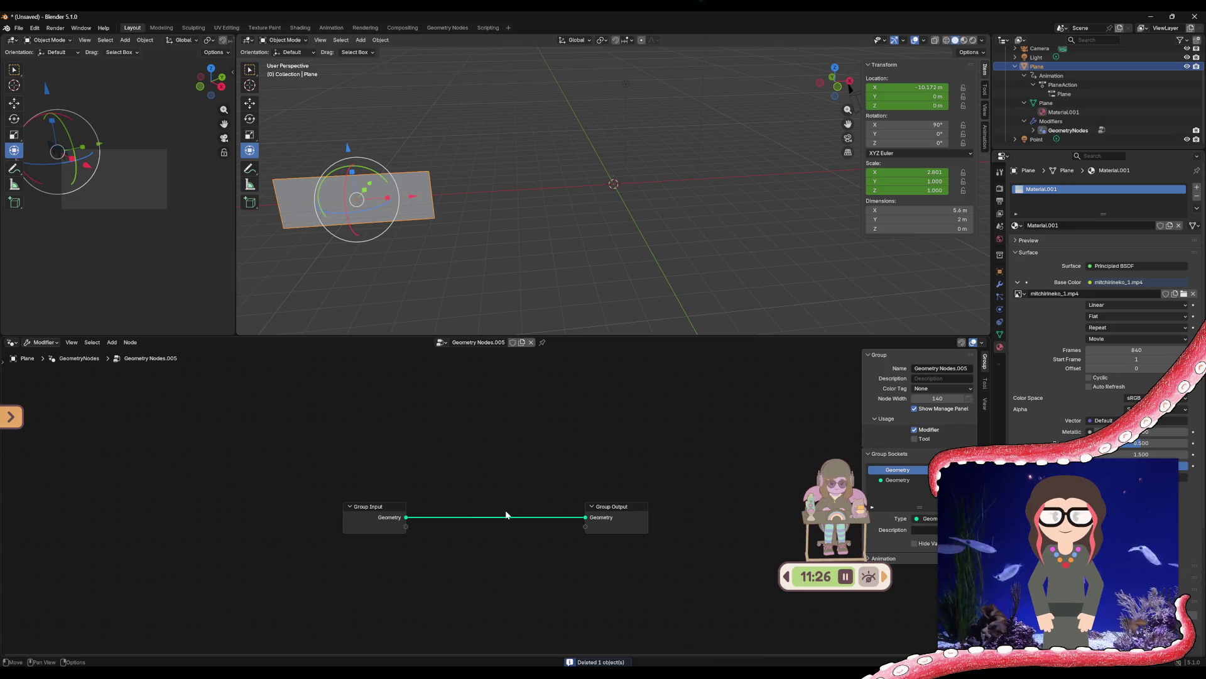
left_click(396, 527)
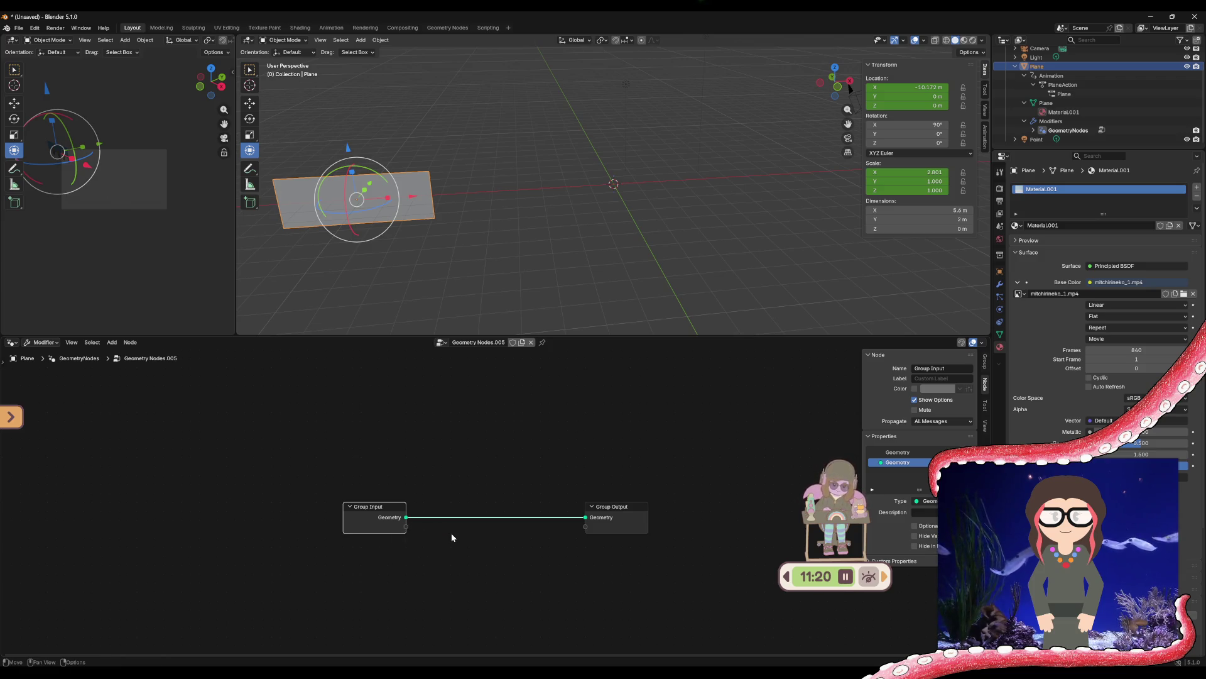
left_click_drag(368, 507, 220, 449)
mouse_move(621, 510)
left_mouse_down()
mouse_move(759, 430)
mouse_move(749, 453)
left_mouse_up()
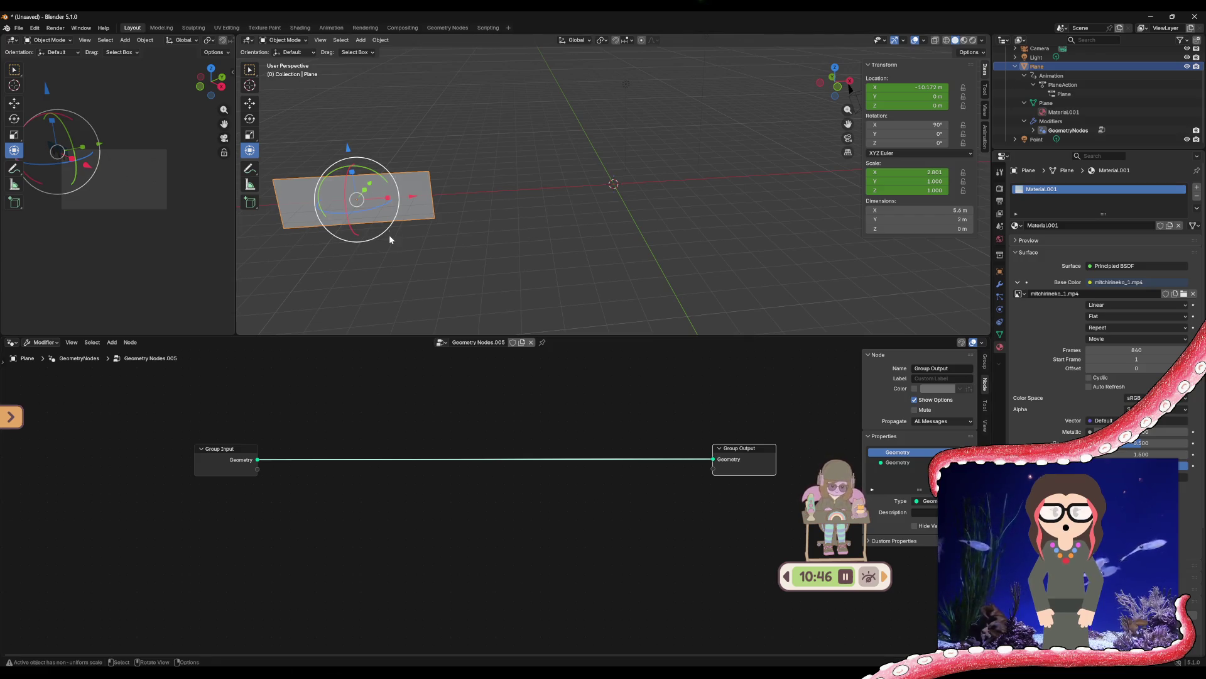
Preview the video-textured plane's animation in the Blender Animation Player, positioned over the scene
left_click(55, 28)
left_click(71, 81)
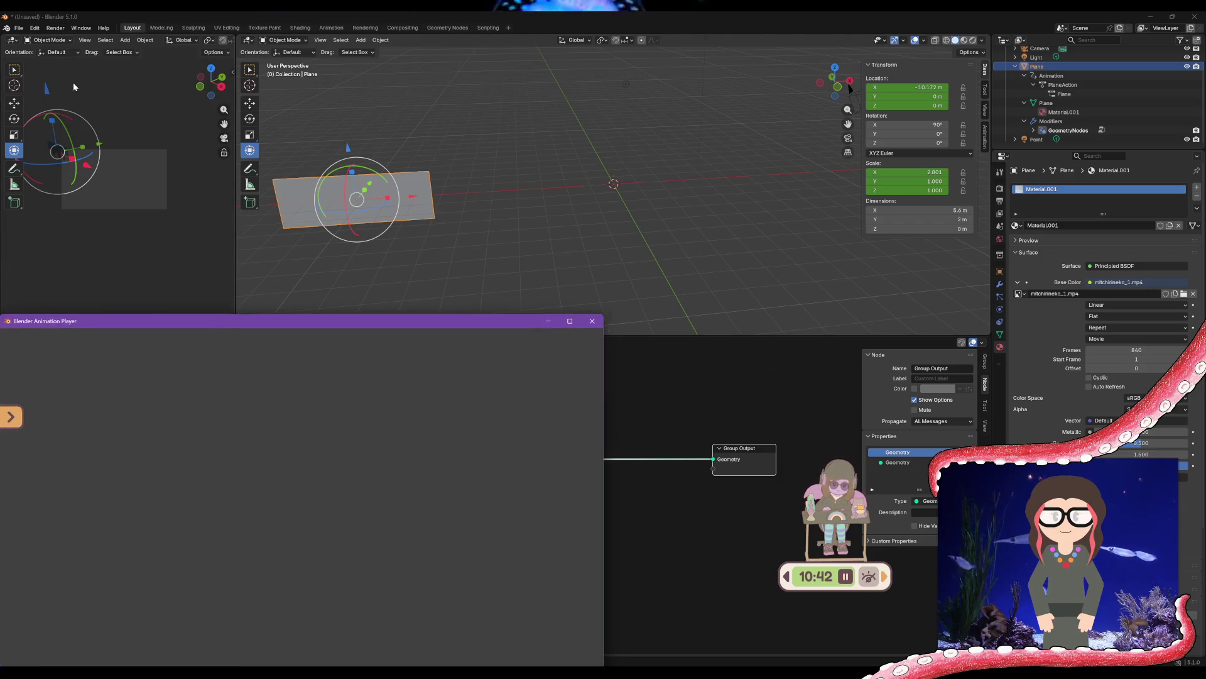
left_click_drag(223, 326, 495, 231)
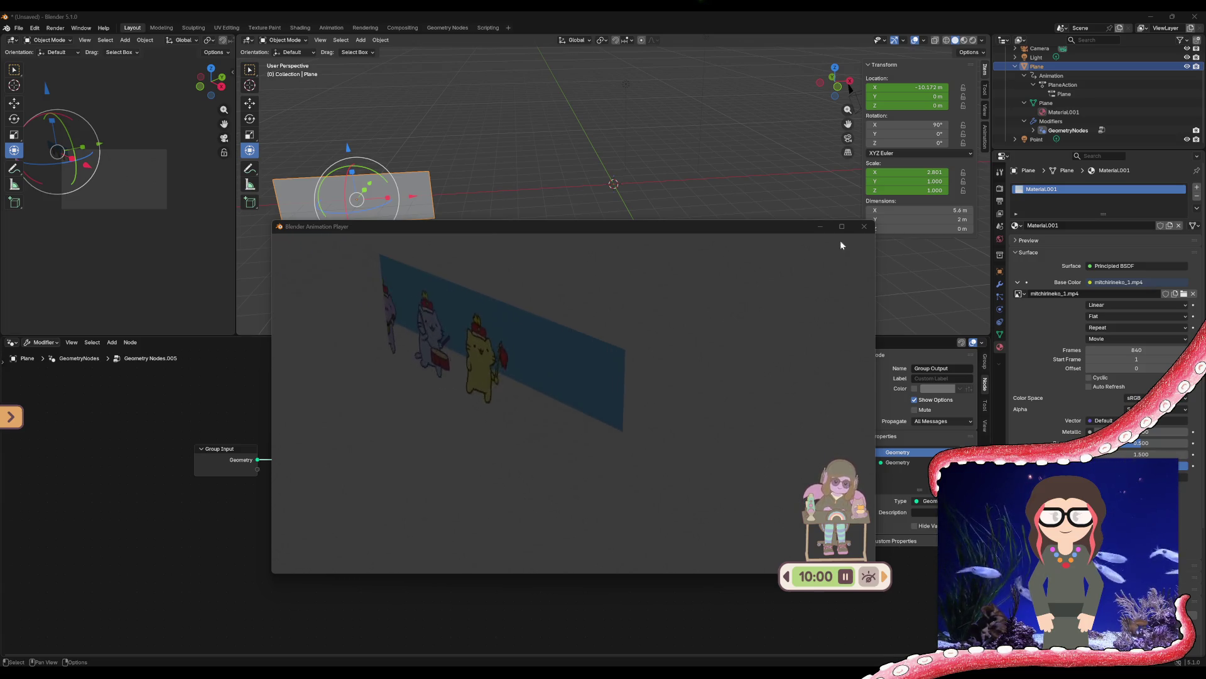
Close the animation preview and resume the Geometry Nodes tutorial video in the browser
left_click(865, 227)
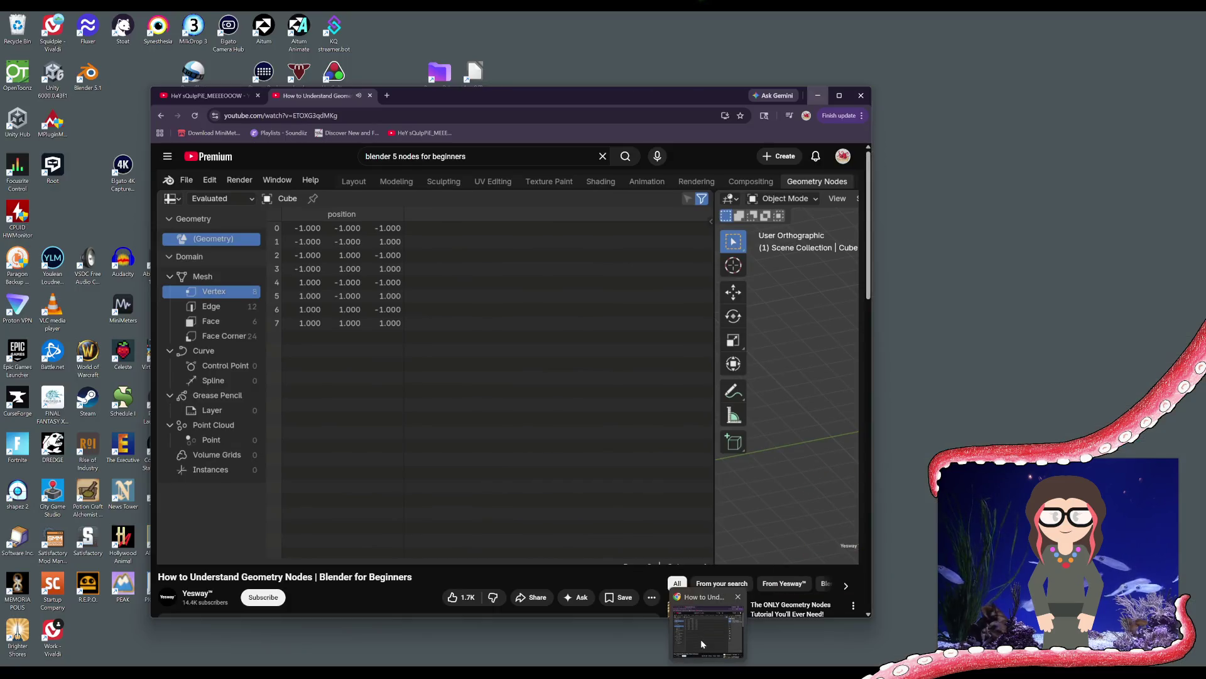
left_click(700, 639)
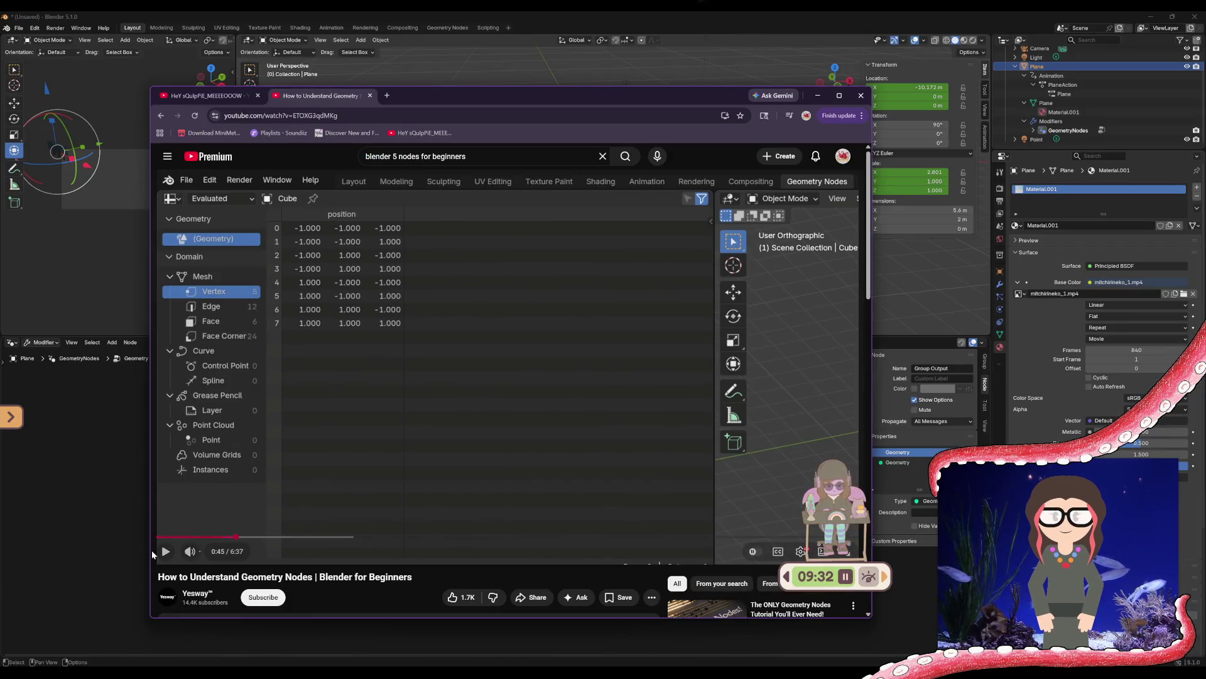
left_click(166, 552)
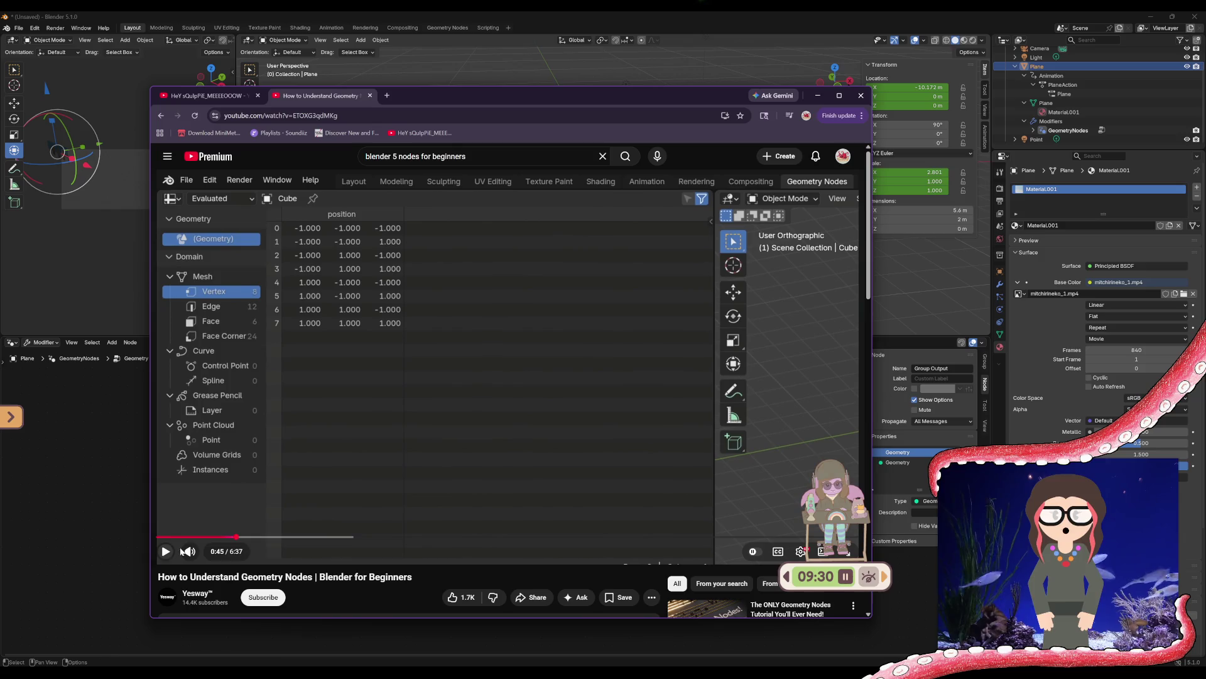
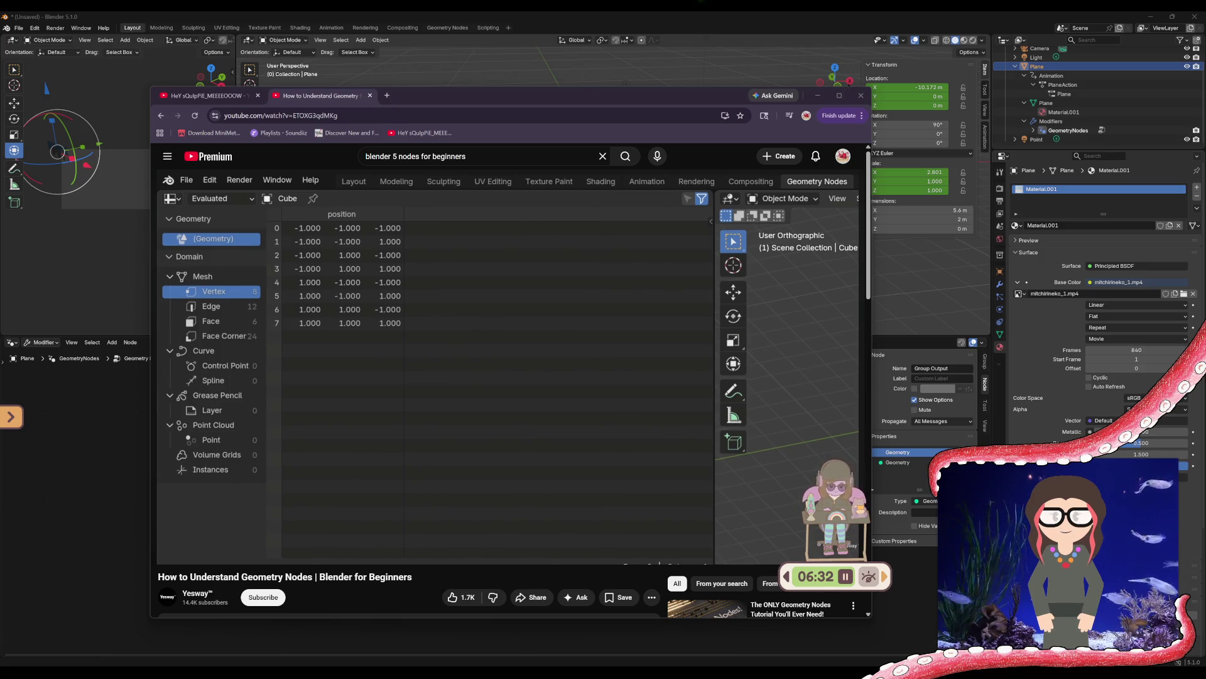
Shift the YouTube Music window slightly right, then close it
mouse_move(672, 460)
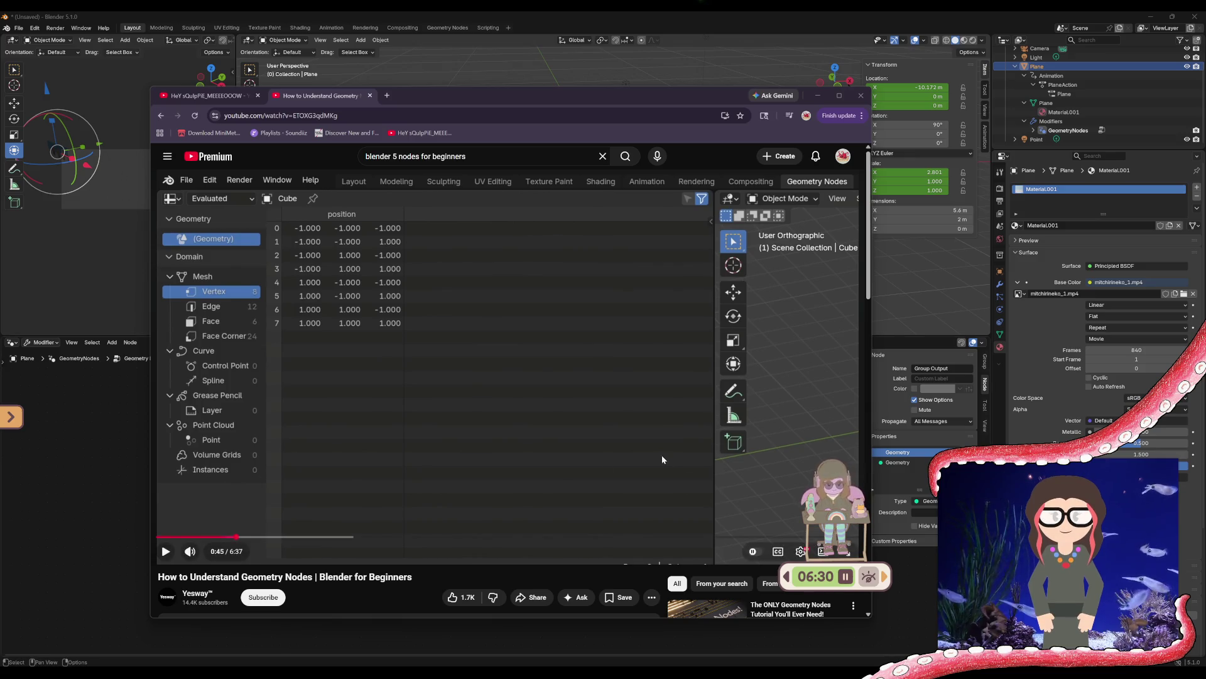
key("alt+Tab")
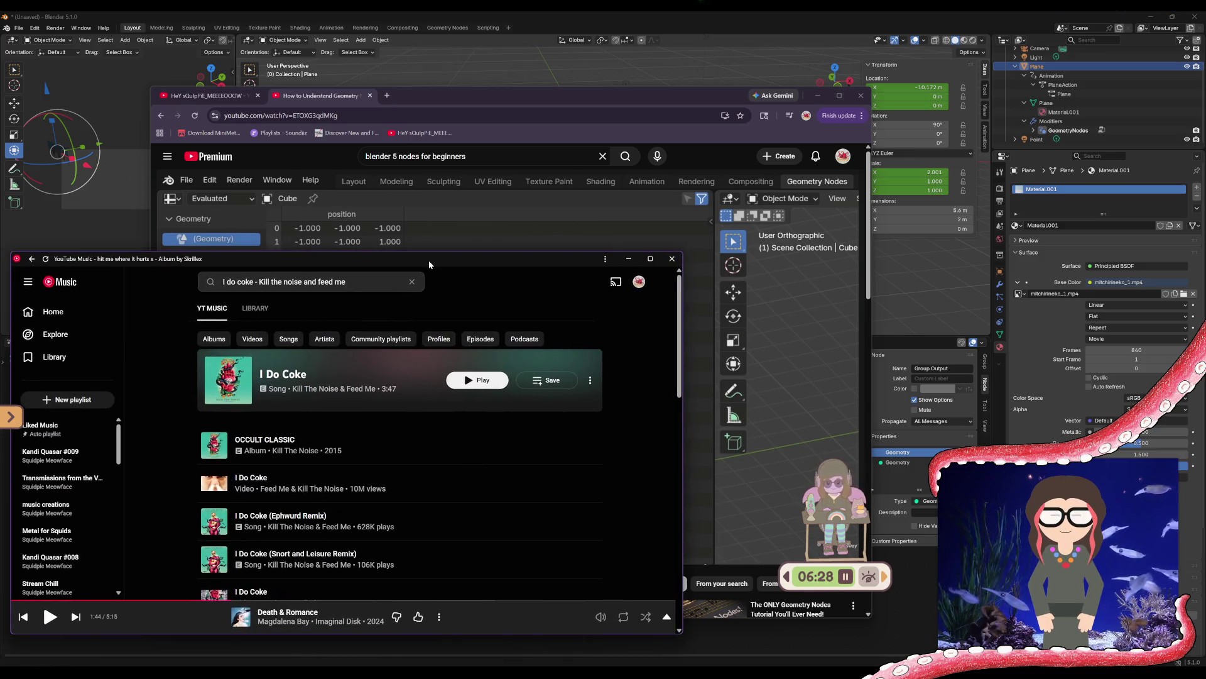
left_click_drag(429, 263, 447, 264)
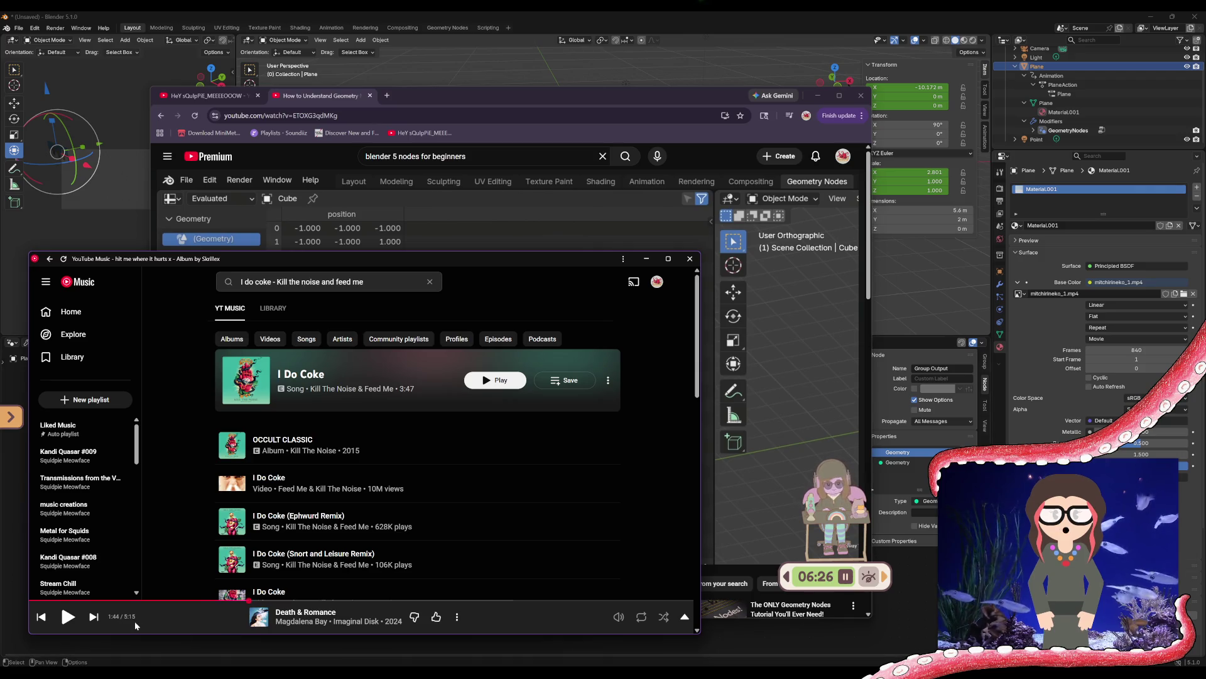
left_click(646, 258)
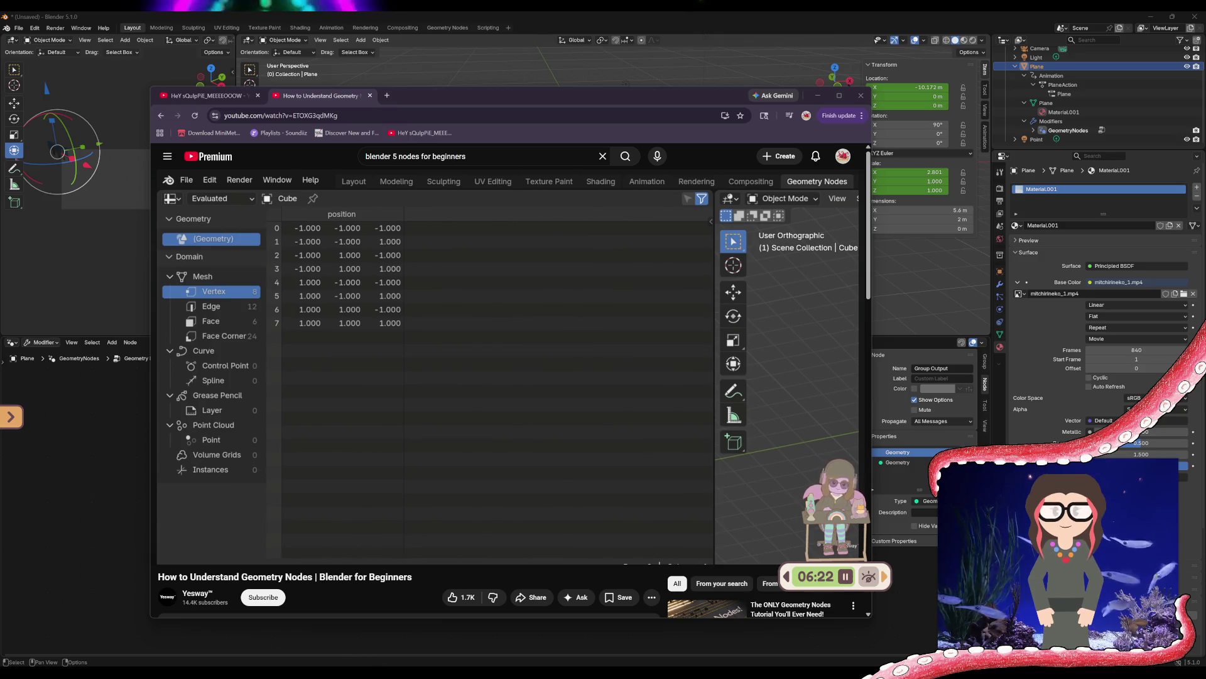
Resume the geometry nodes tutorial and slide the browser right to uncover Blender's nodes
left_click(167, 552)
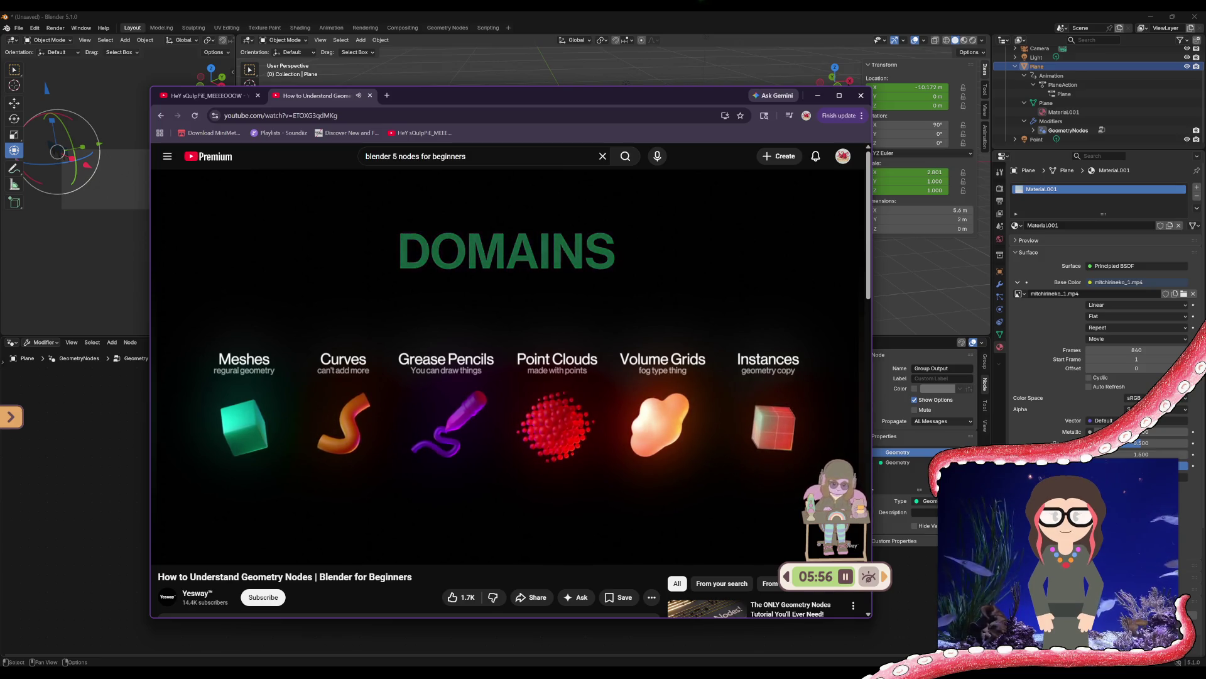
mouse_move(558, 452)
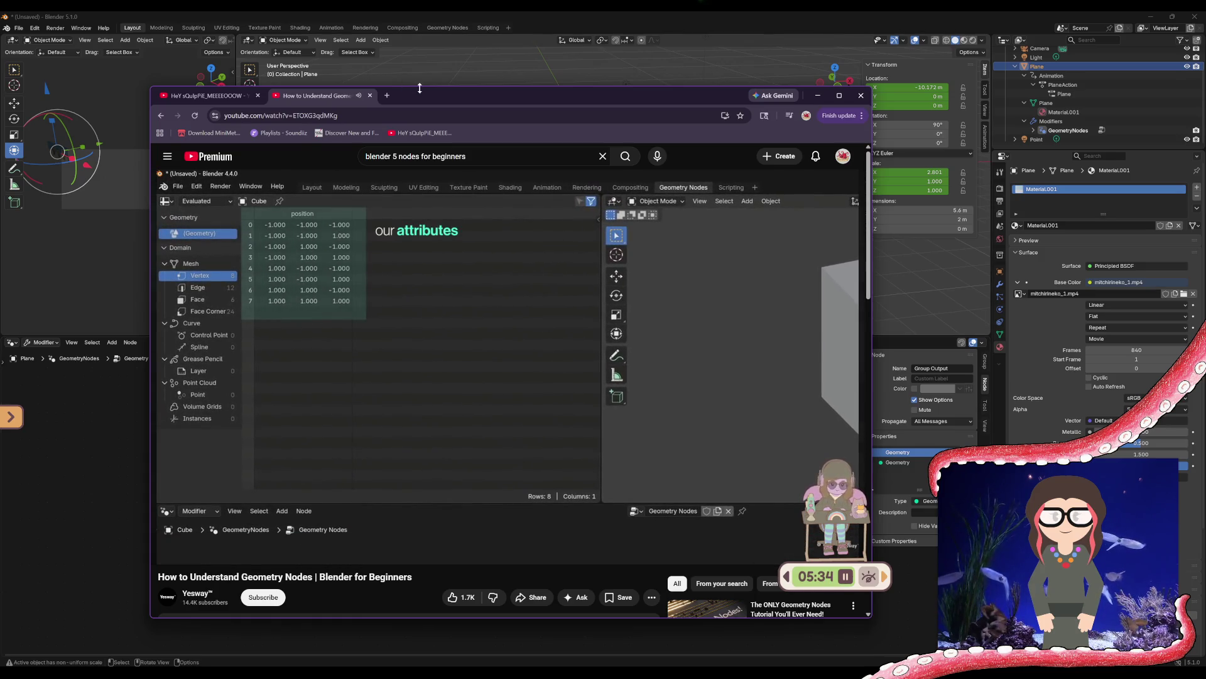
mouse_move(420, 96)
left_mouse_down()
mouse_move(745, 89)
mouse_move(707, 76)
left_mouse_up()
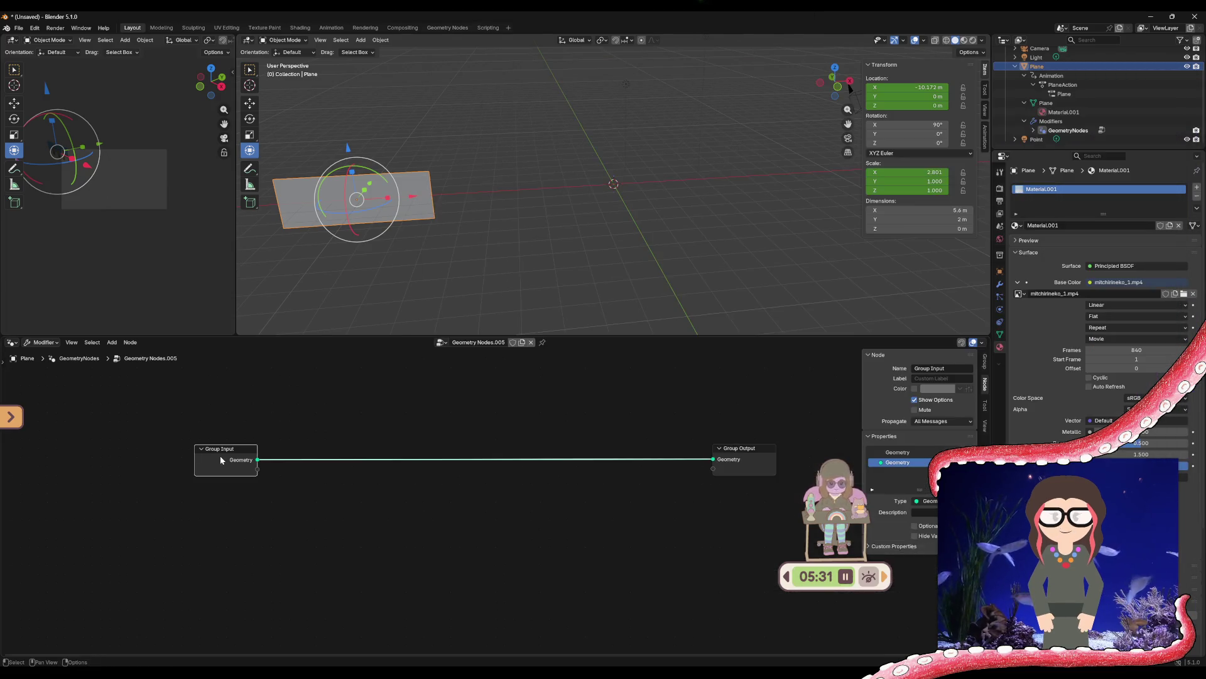
Pause the tutorial video in the browser
left_click(219, 455)
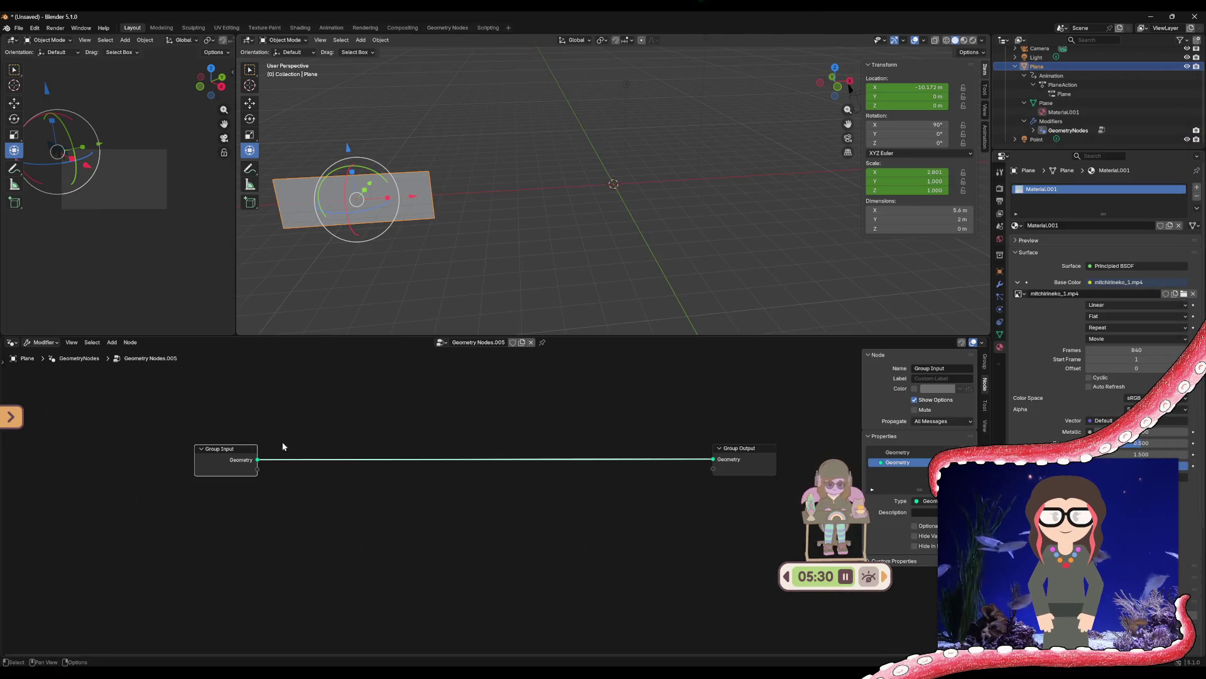
key("alt+Tab")
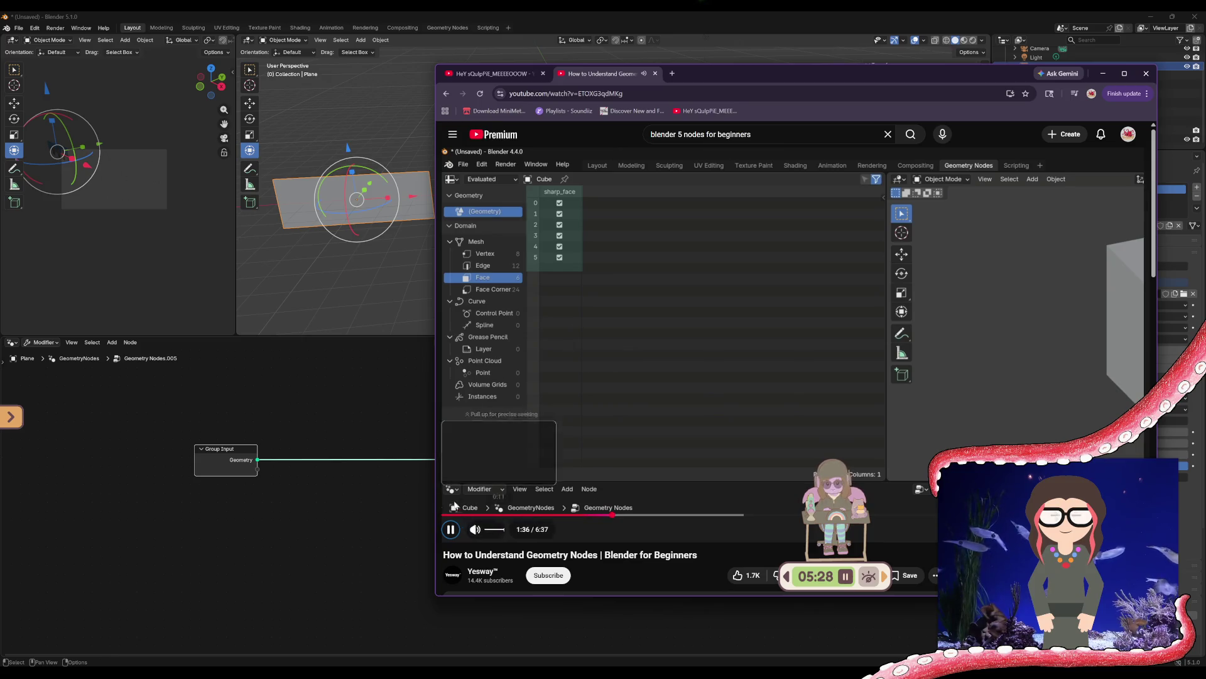
left_click(450, 531)
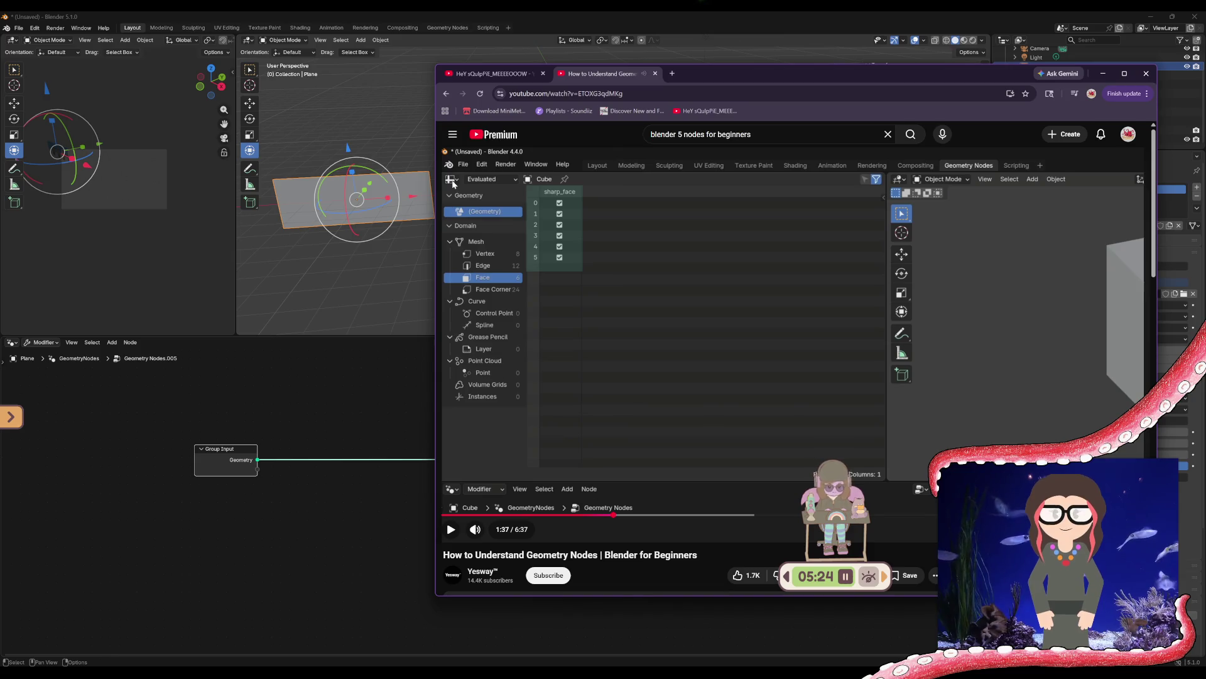
Turn the small 3D view into a Spreadsheet and compare the plane's Vertex, Edge and Face domains
left_click(13, 43)
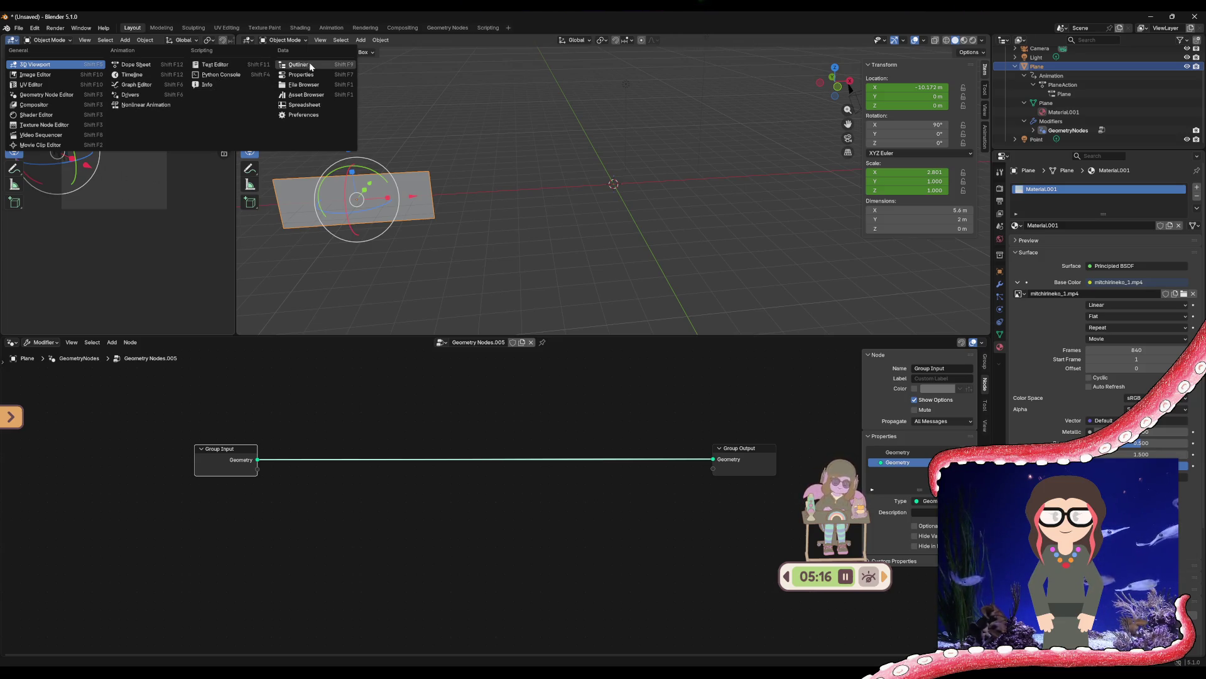
left_click(307, 107)
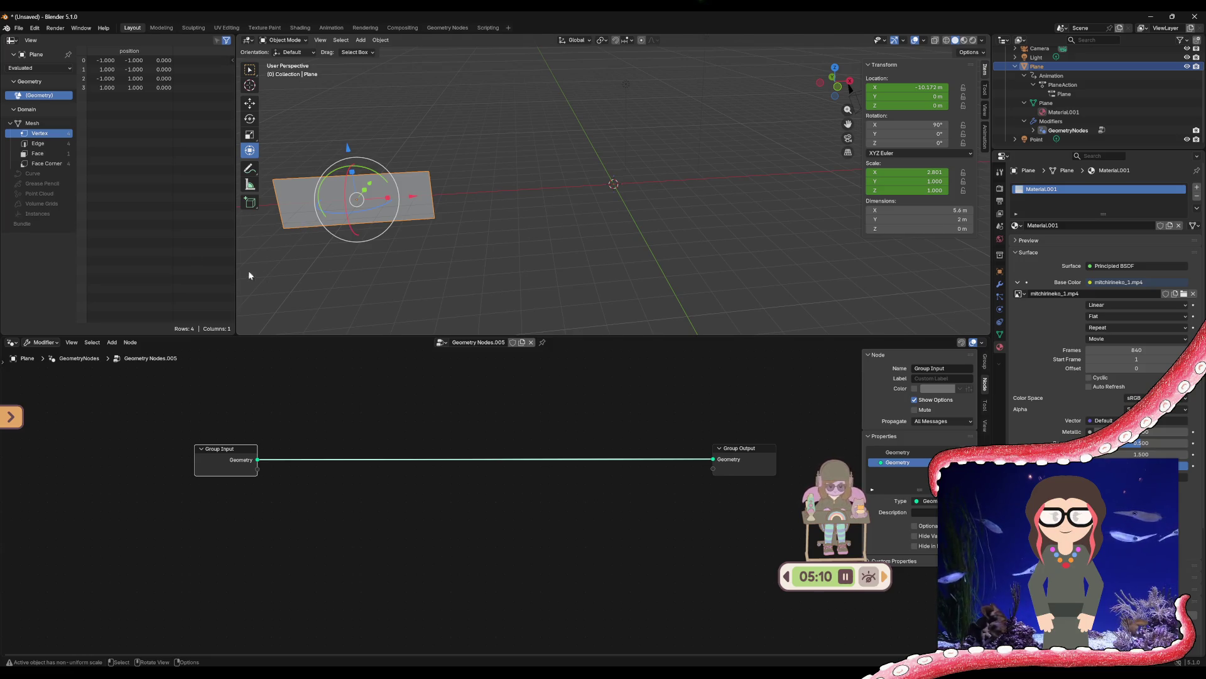
left_click(46, 163)
left_click(46, 153)
left_click(47, 144)
left_click(48, 134)
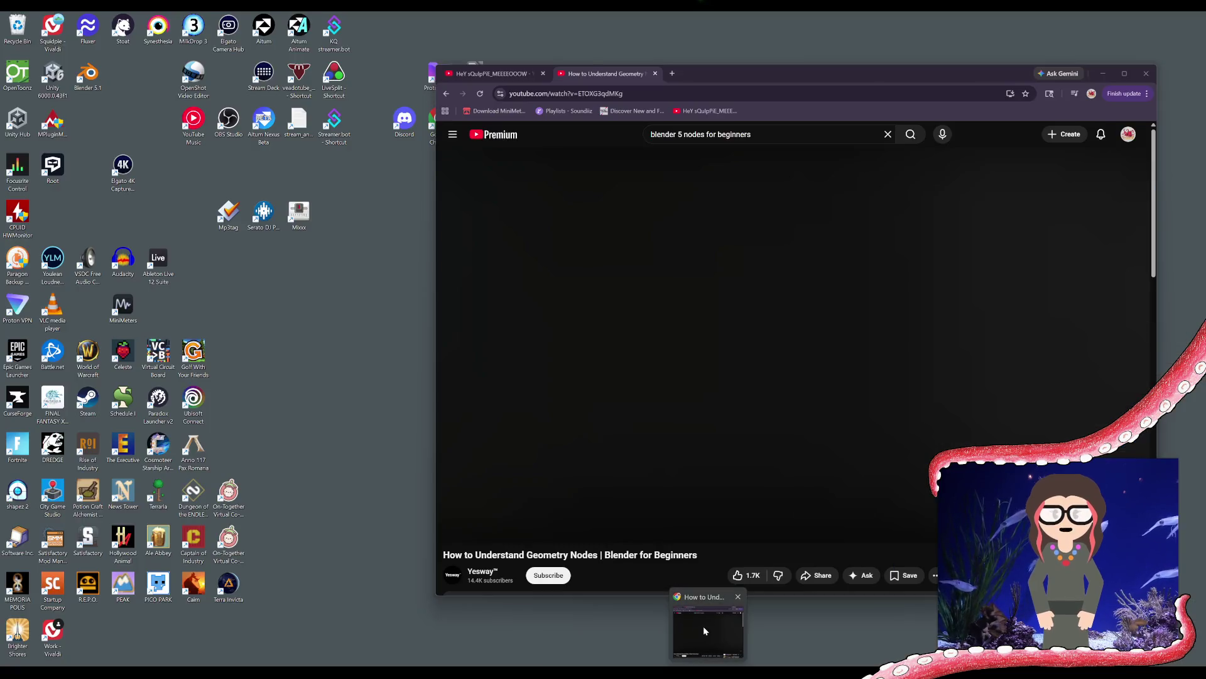
left_click(703, 626)
Play the tutorial to 2:18, minimize the browser, and deselect all nodes
left_click(450, 529)
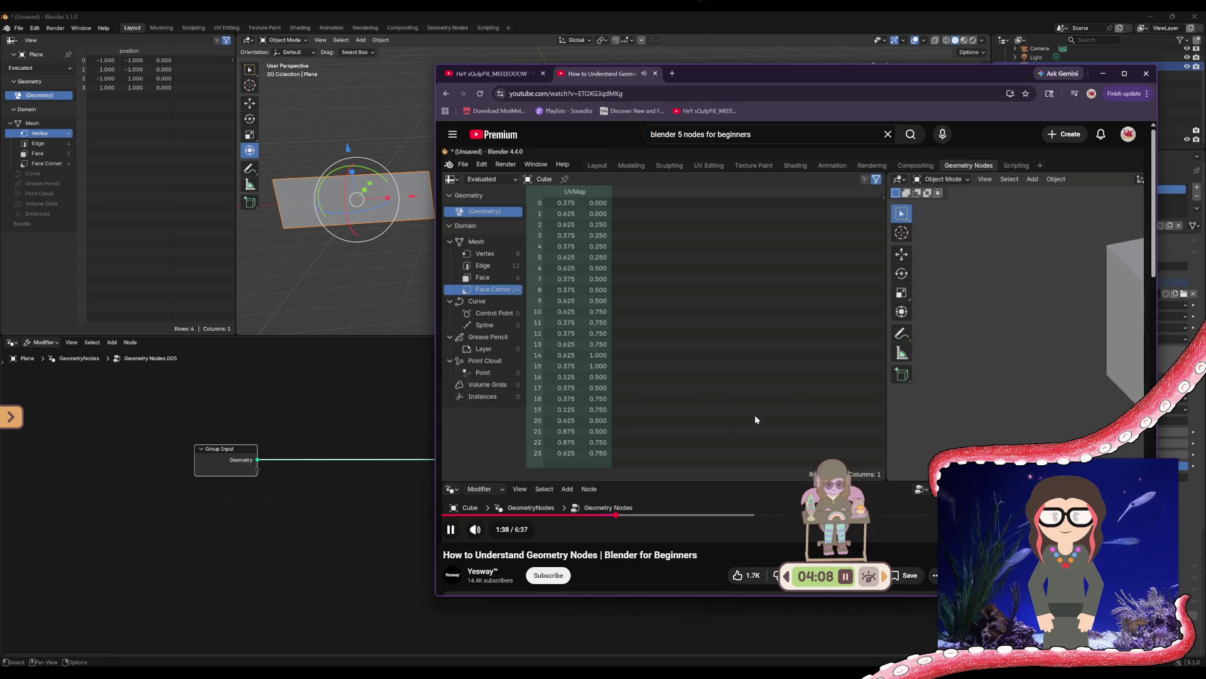
mouse_move(630, 275)
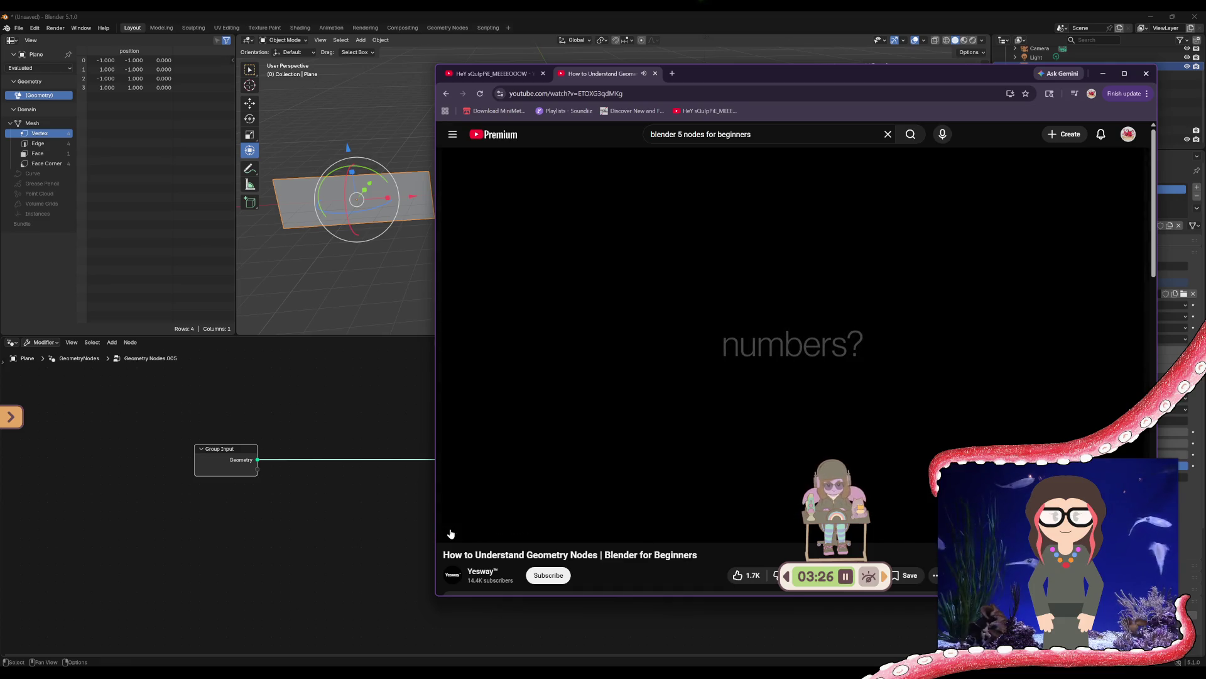
left_click(1104, 72)
left_click(443, 496)
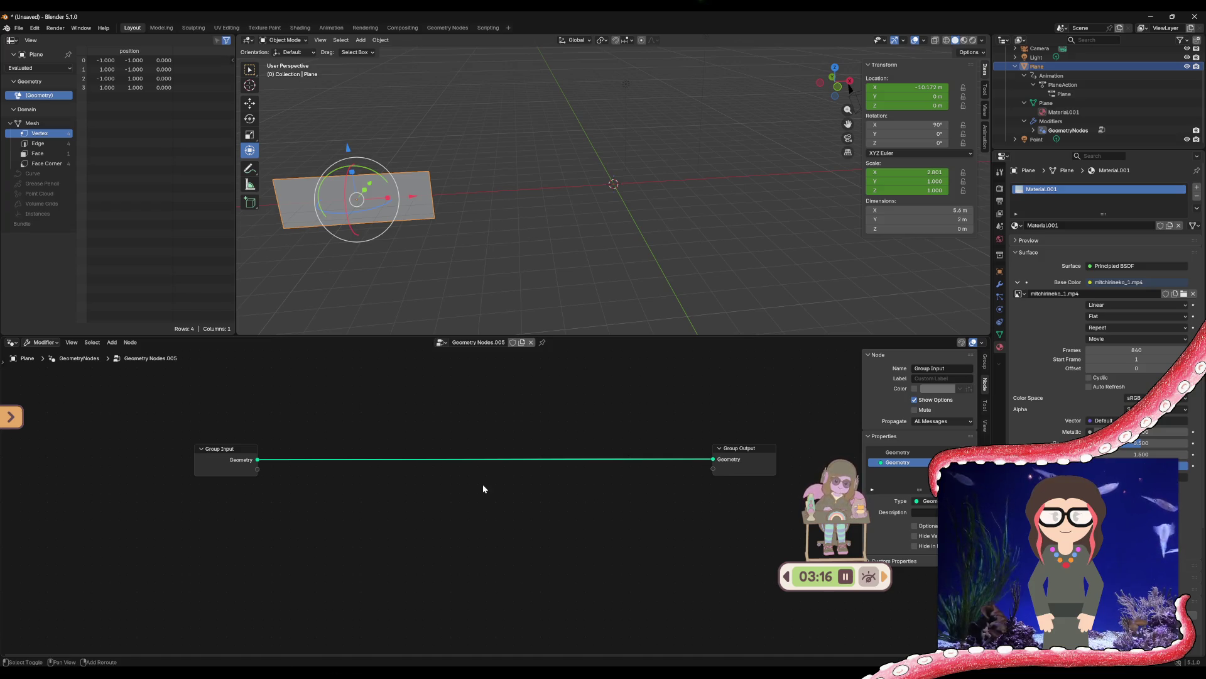
Add an Image Texture node from the Shift+A Texture submenu
key("shift+a")
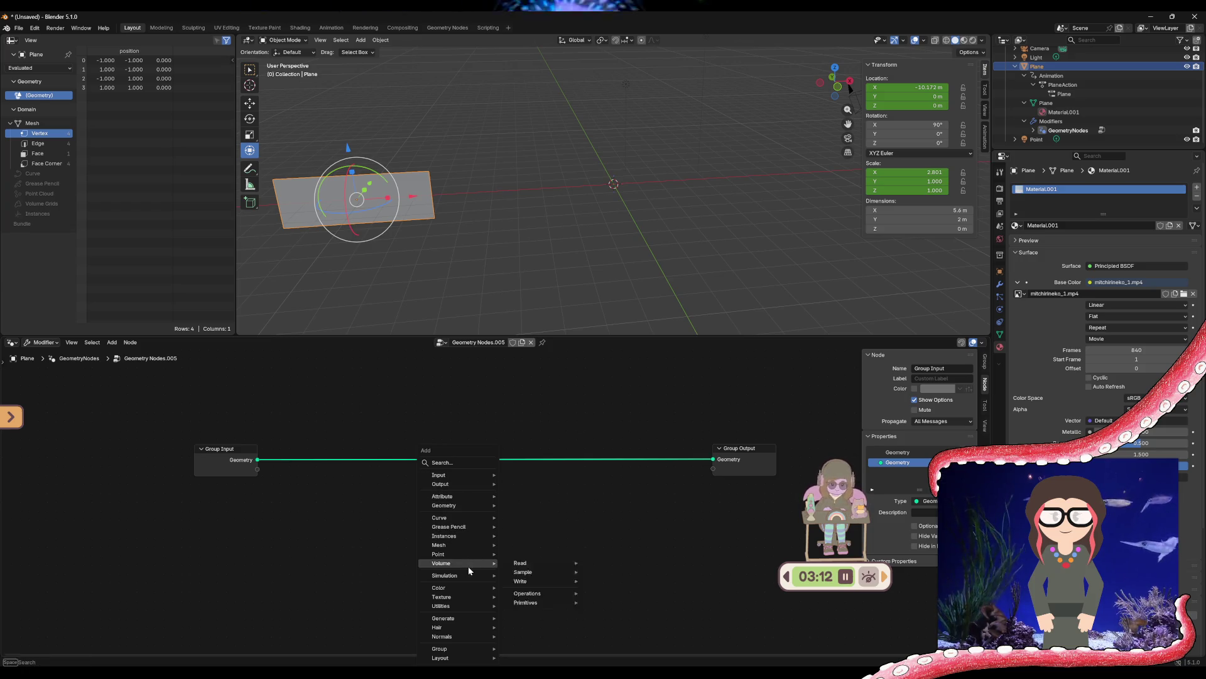
mouse_move(465, 606)
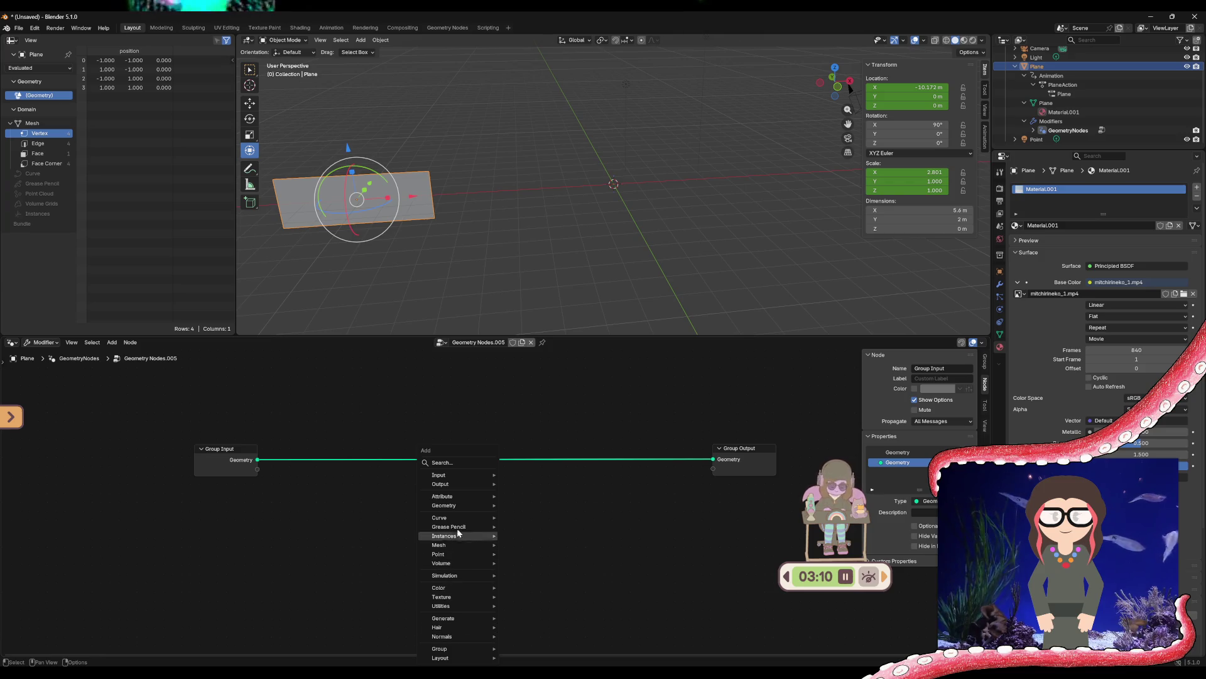
mouse_move(456, 495)
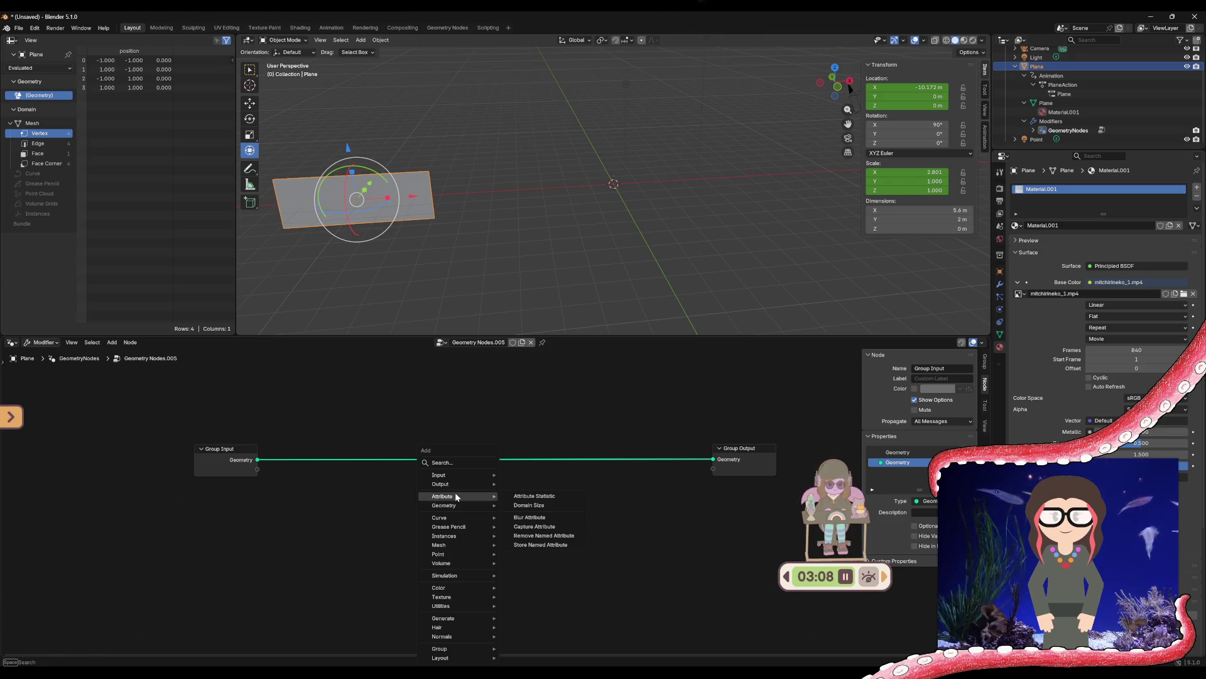
mouse_move(518, 535)
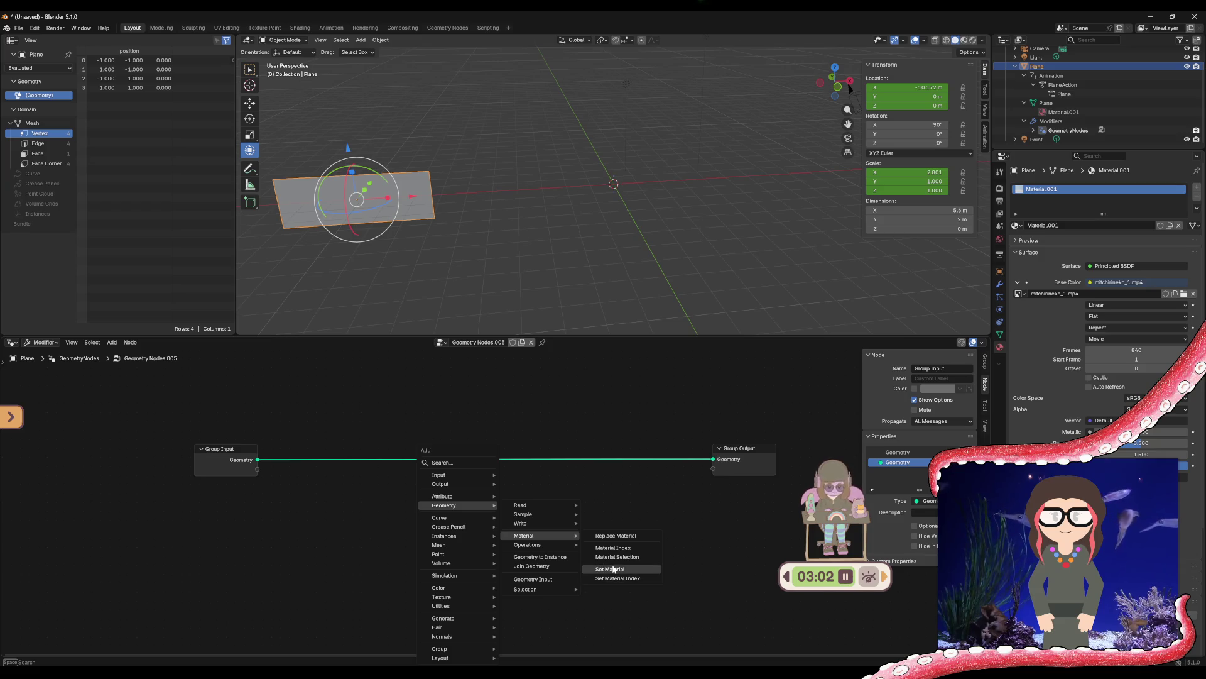
mouse_move(528, 590)
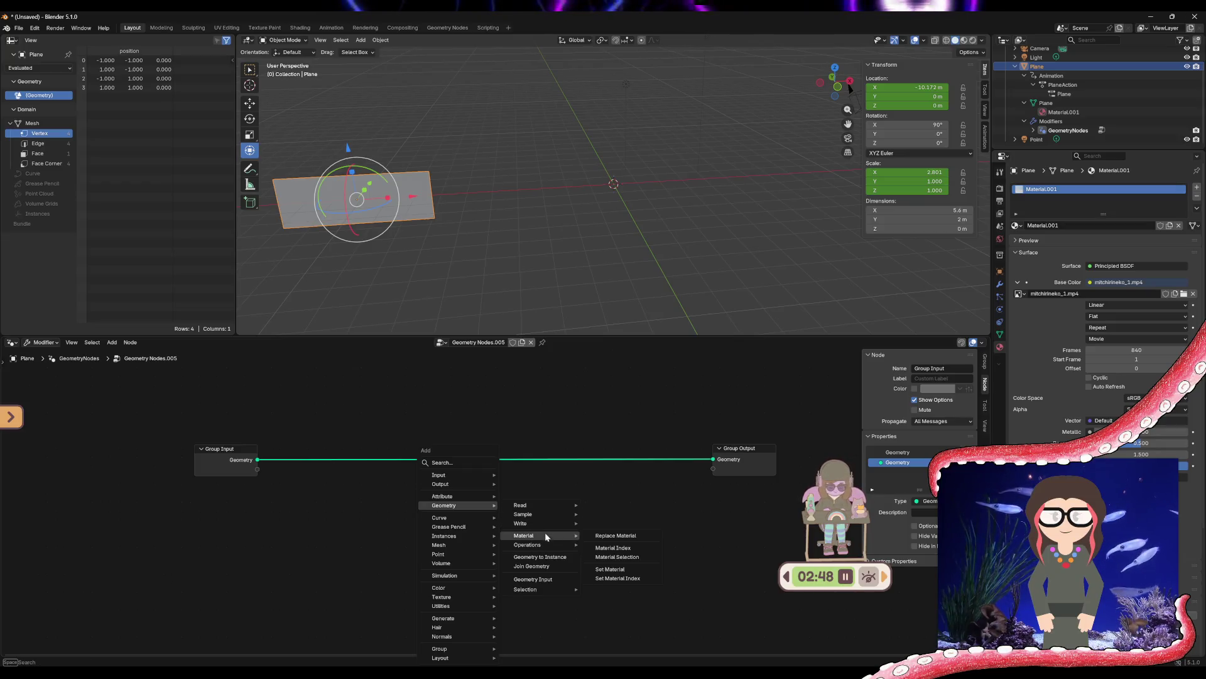
mouse_move(449, 476)
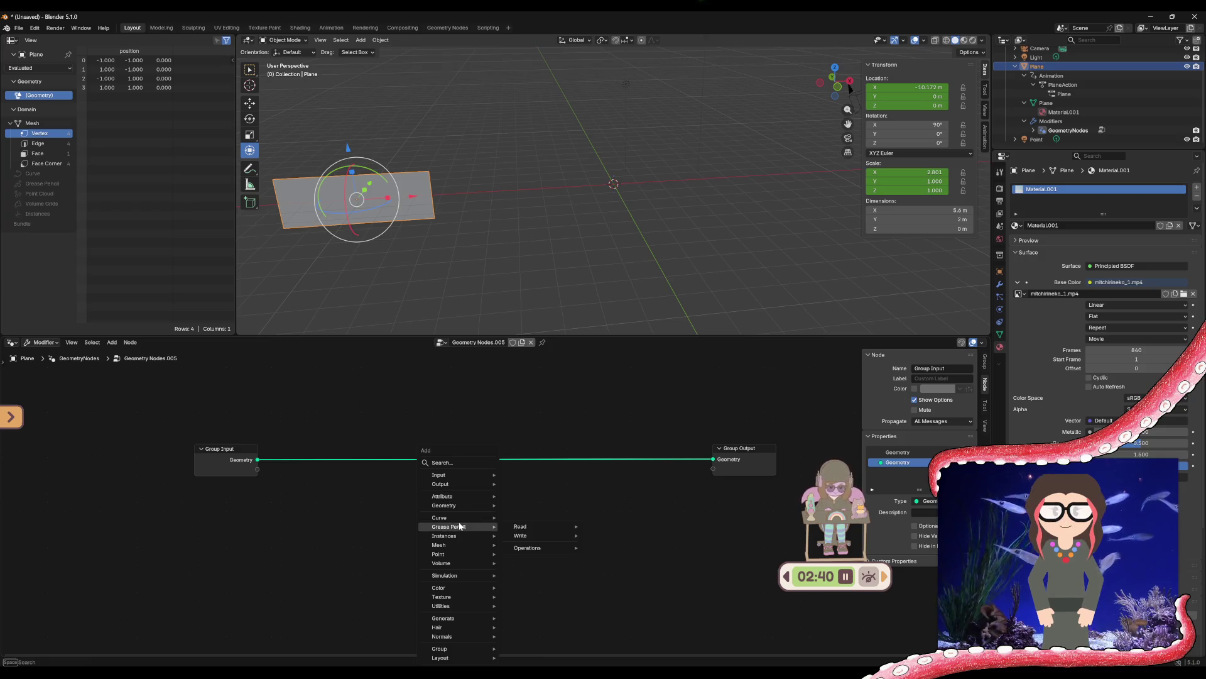
mouse_move(453, 545)
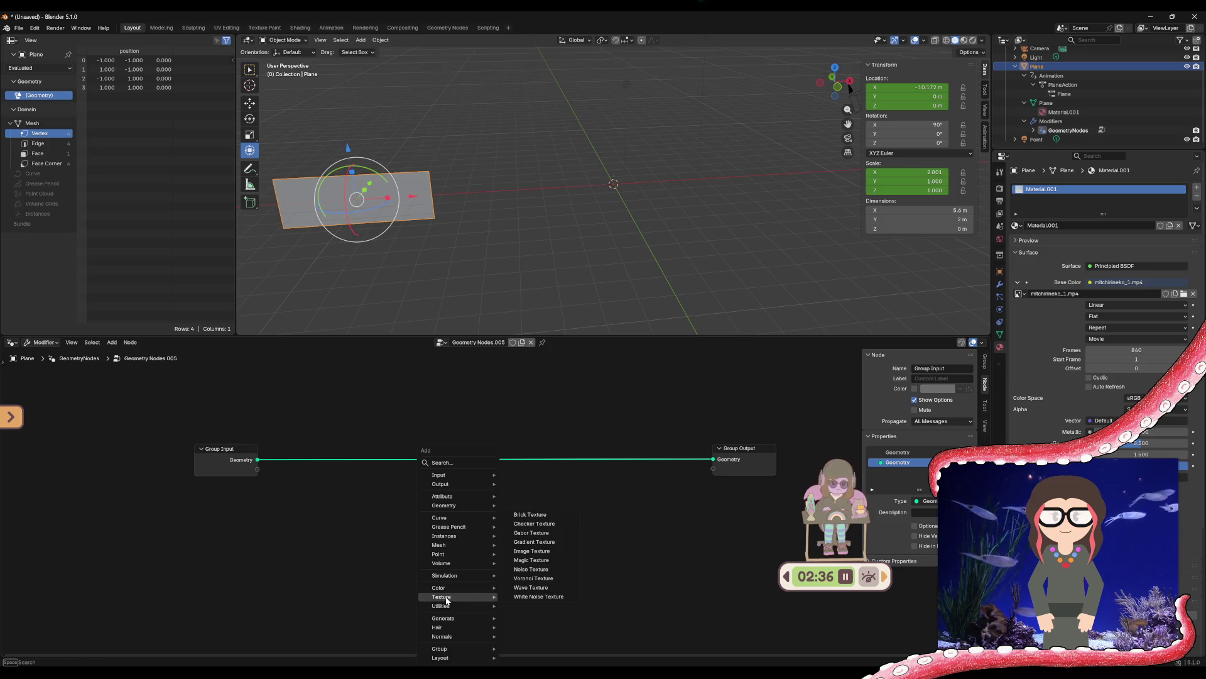
left_click(531, 551)
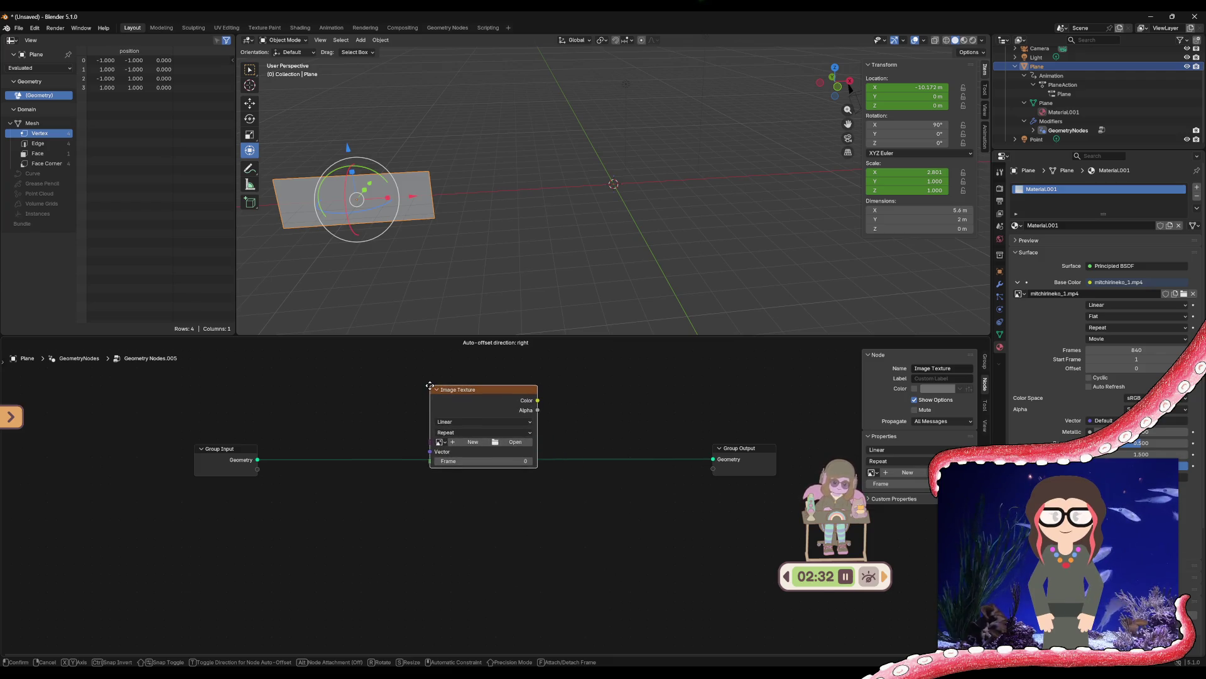
Drop the Image Texture onto the existing link and try linking Group Input to its Vector input
left_click(432, 394)
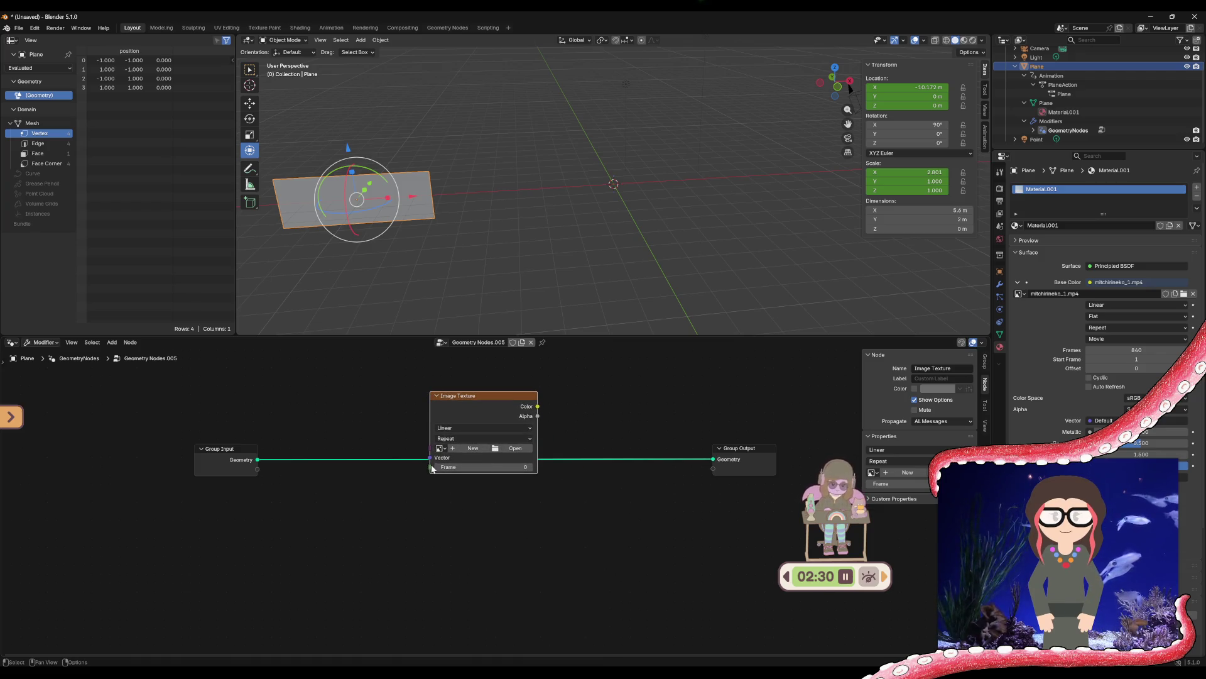
left_click_drag(424, 462, 427, 469)
key("Escape")
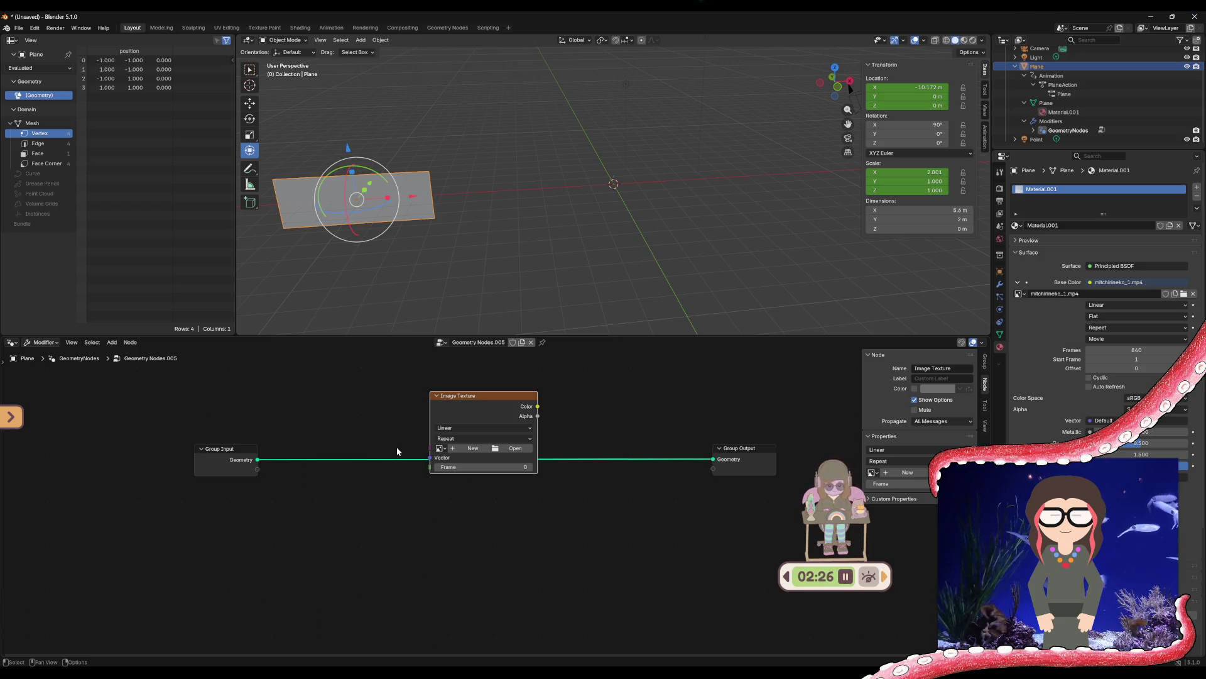
left_click_drag(258, 460, 424, 470)
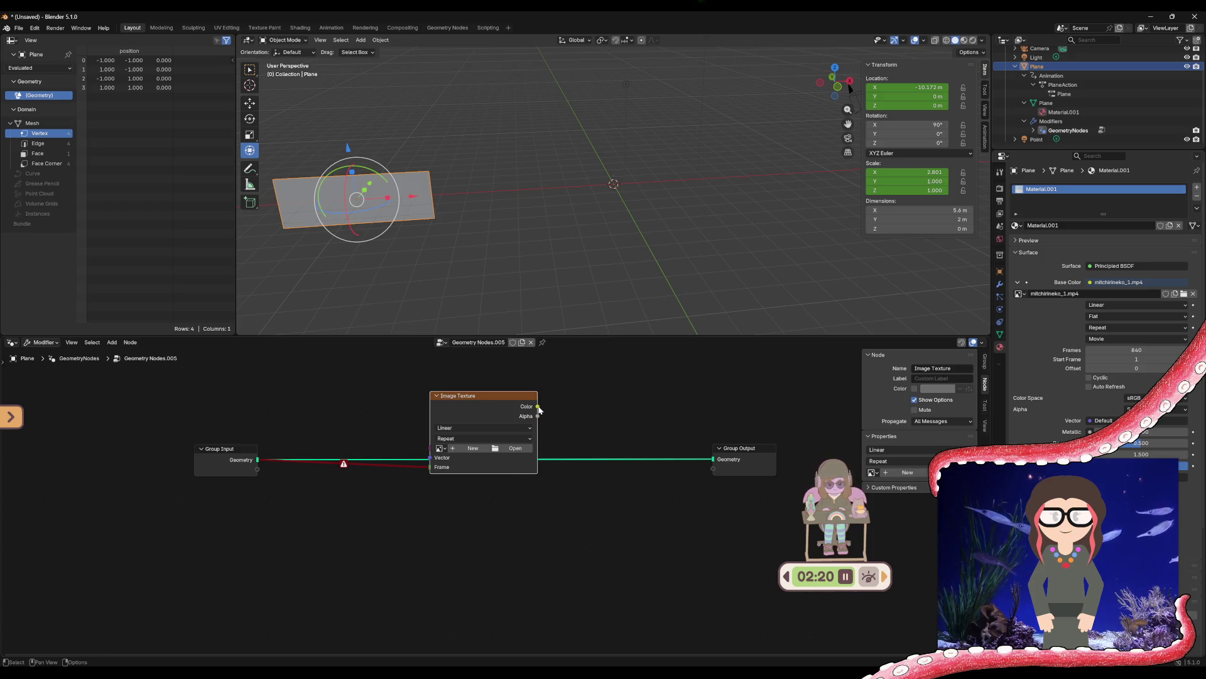
Undo the Color-to-Geometry link, then feed a new Frame input and expose Alpha as an output
left_click_drag(601, 428, 713, 460)
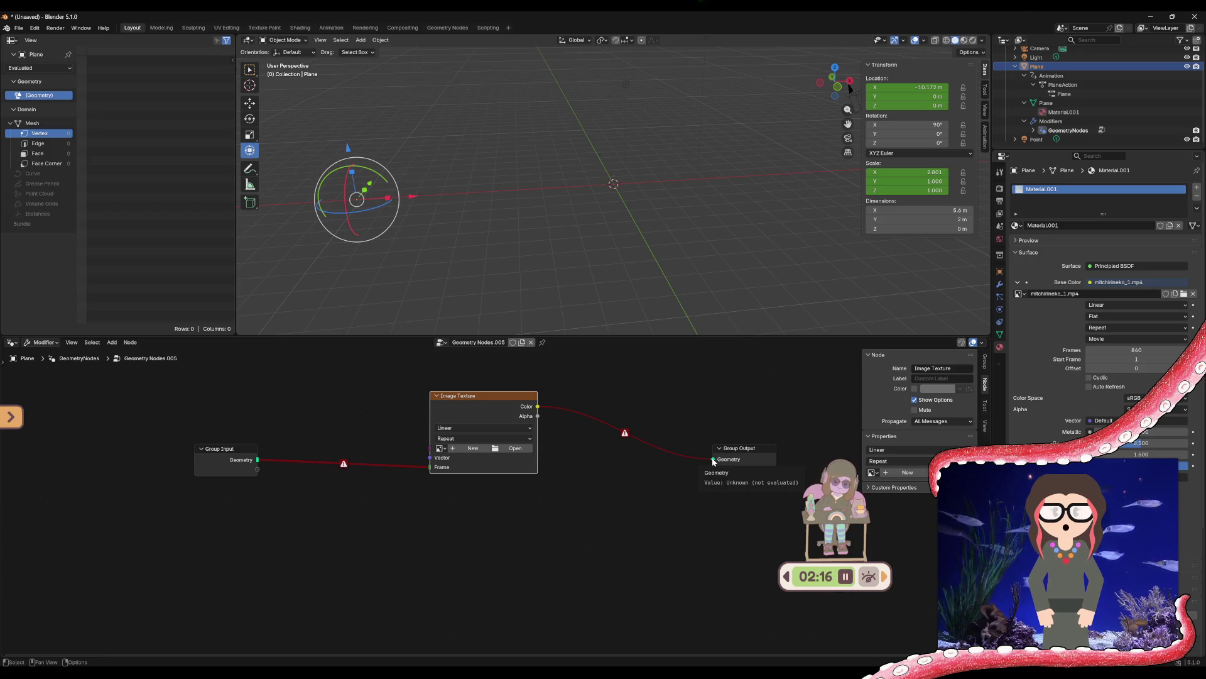
key("ctrl+z")
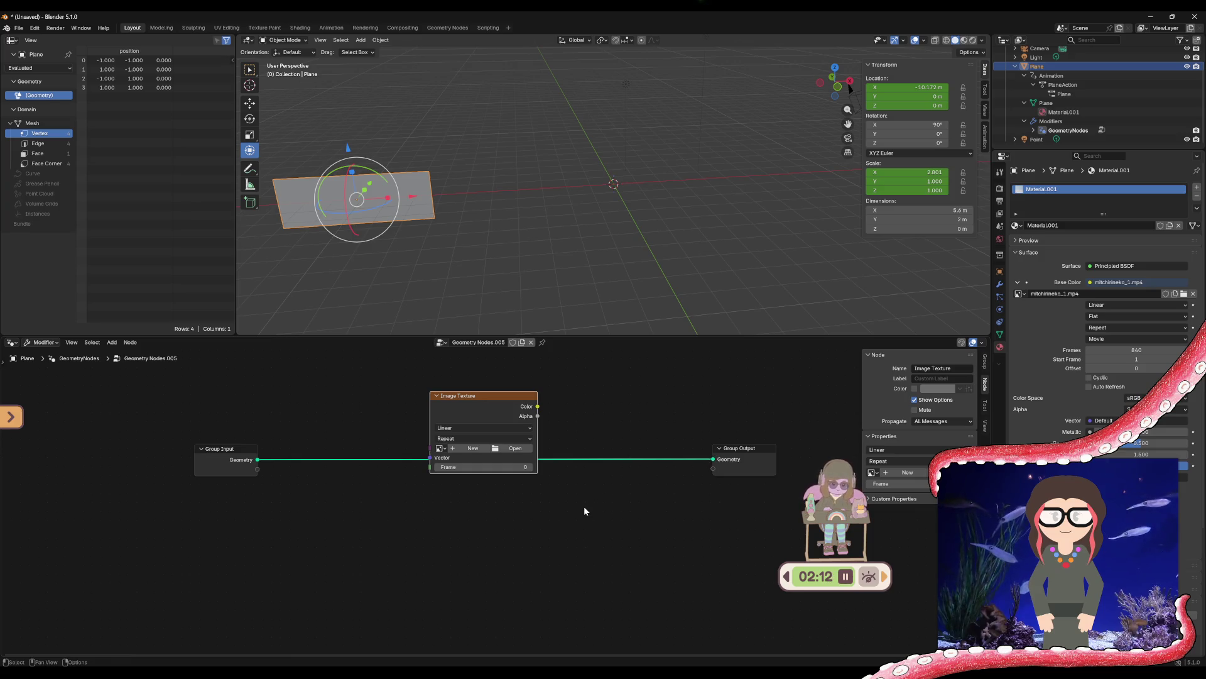
left_click_drag(257, 469, 430, 466)
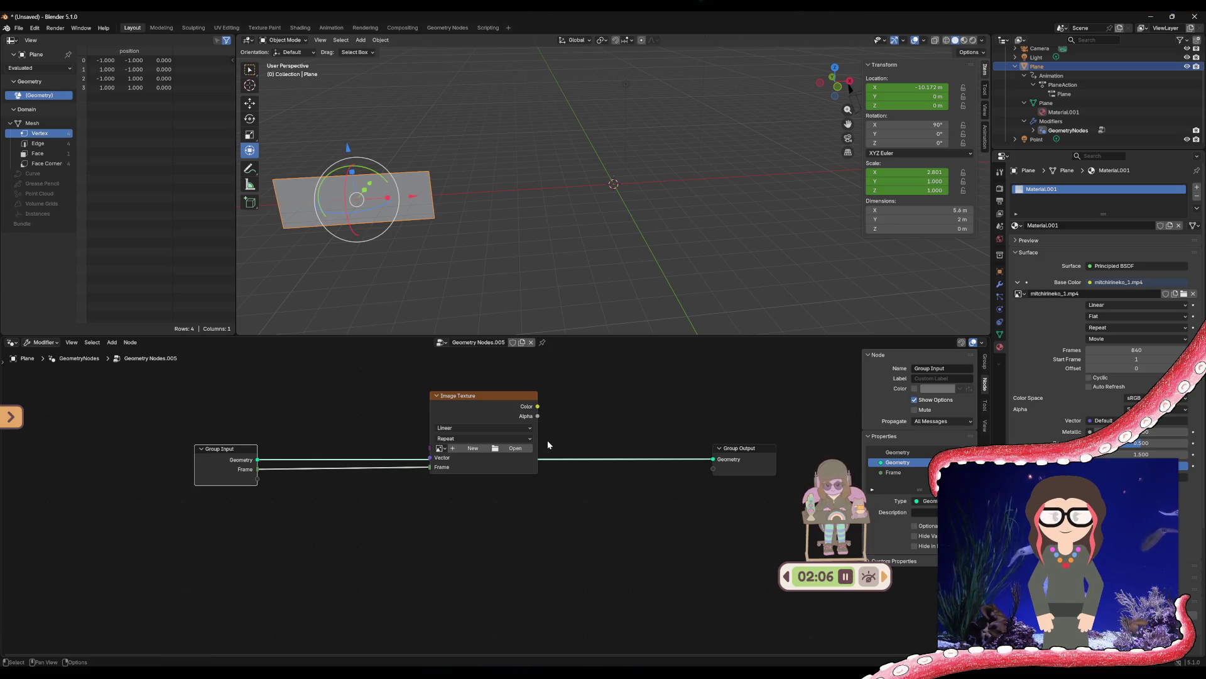
left_click_drag(538, 416, 708, 468)
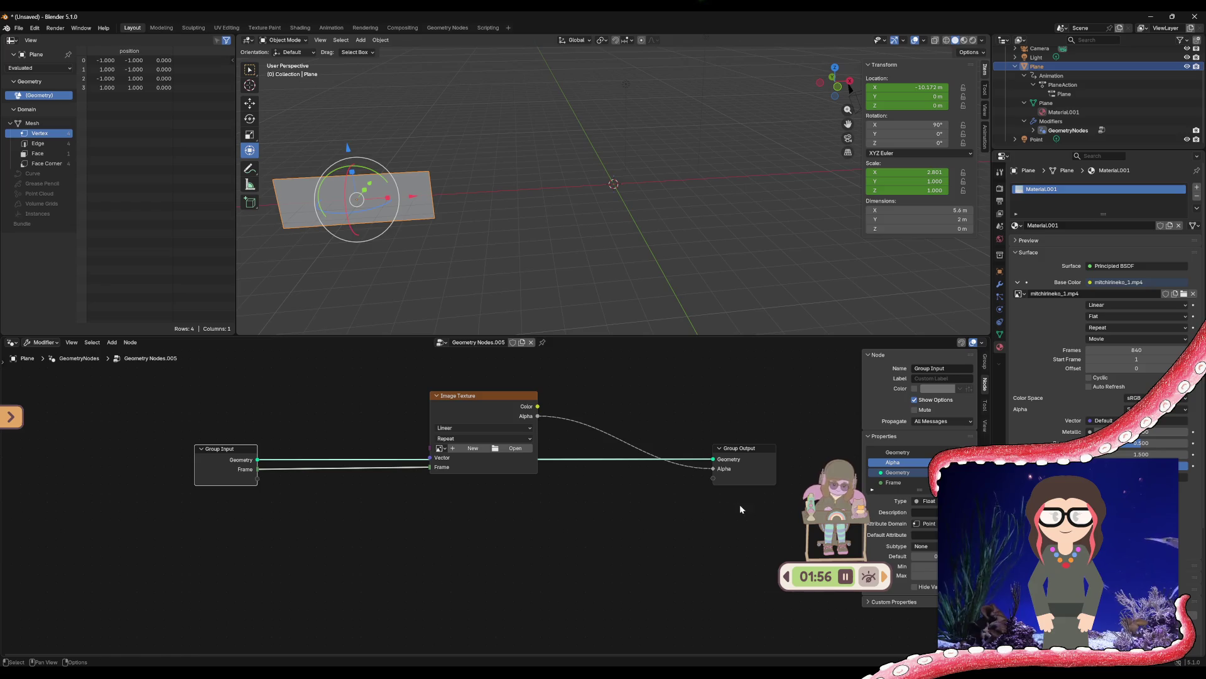
Load mitchirineko_1.mp4 into the Image Texture node
left_click(440, 448)
left_click(474, 462)
left_click(439, 448)
left_click(465, 462)
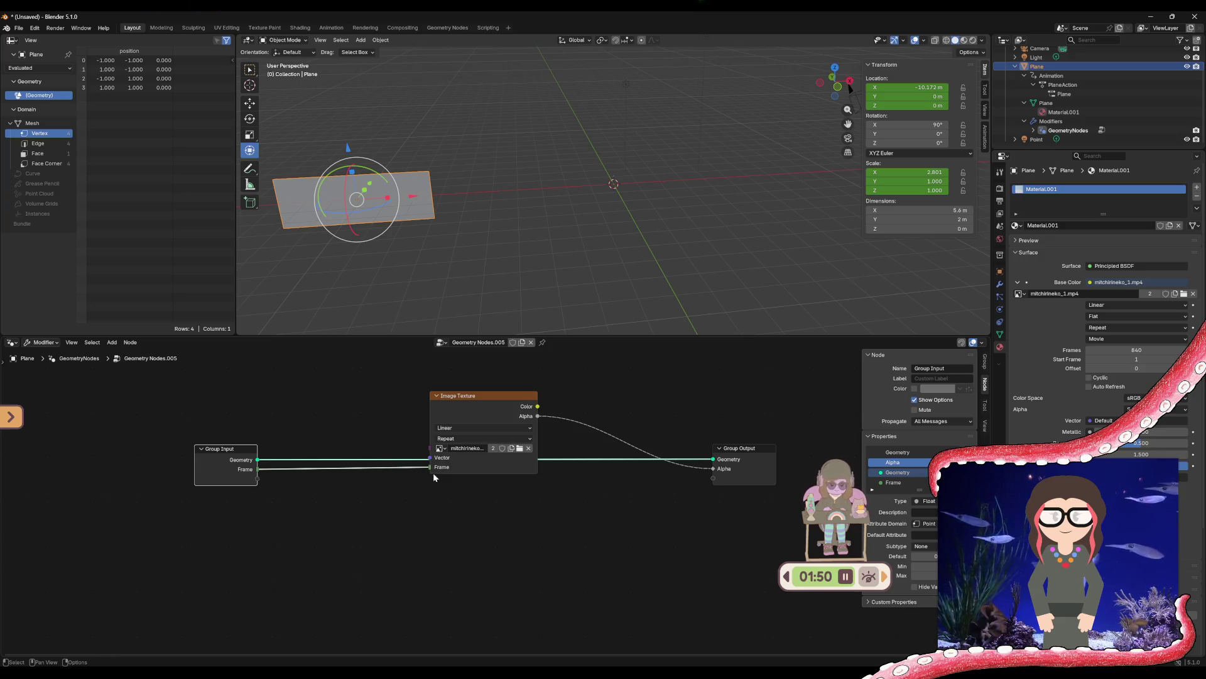
Move the Image Texture node lower in the tree and deselect it
mouse_move(487, 396)
left_mouse_down()
mouse_move(483, 472)
mouse_move(499, 471)
left_mouse_up()
left_click(561, 526)
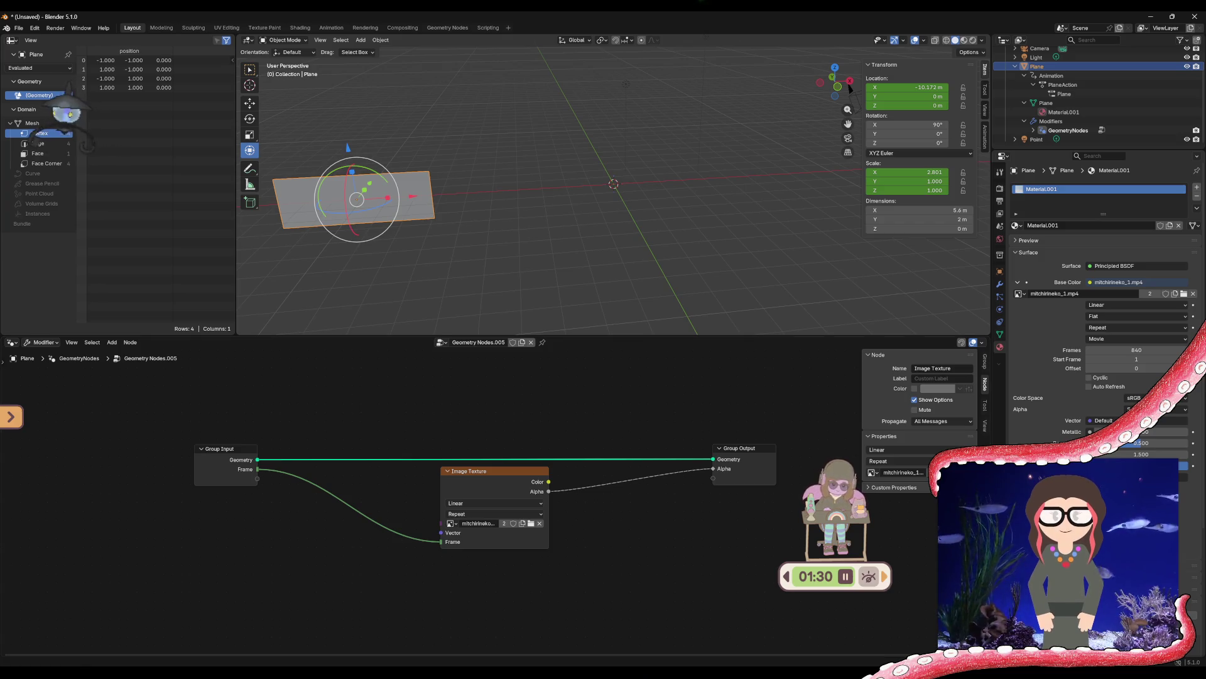
key("alt+Tab")
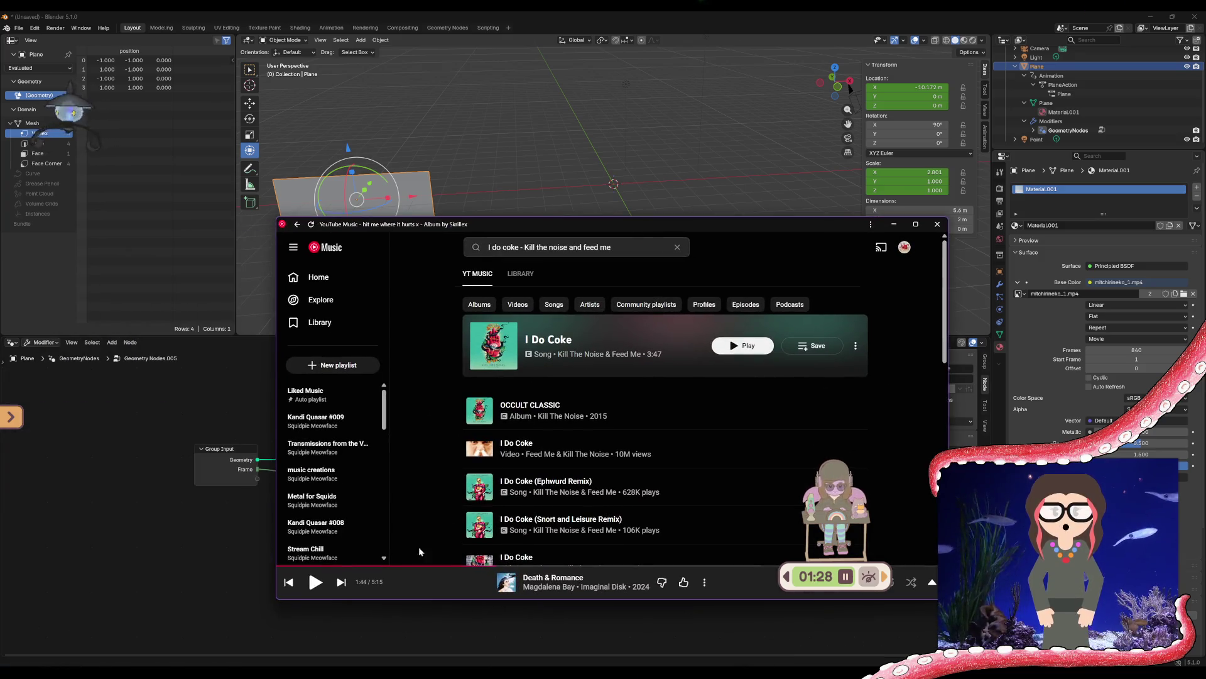
Play 'I Do Coke' by Kill The Noise & Feed Me and open its now-playing page
left_click(343, 583)
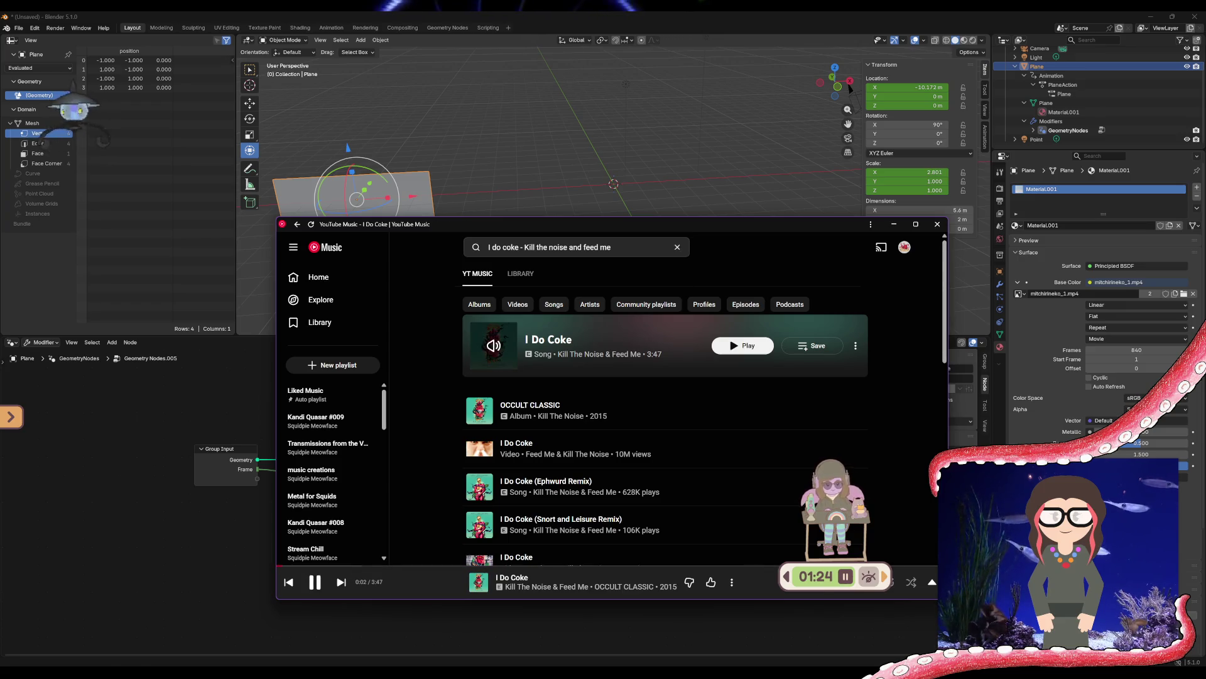
mouse_move(631, 224)
left_mouse_down()
mouse_move(544, 147)
mouse_move(503, 137)
left_mouse_up()
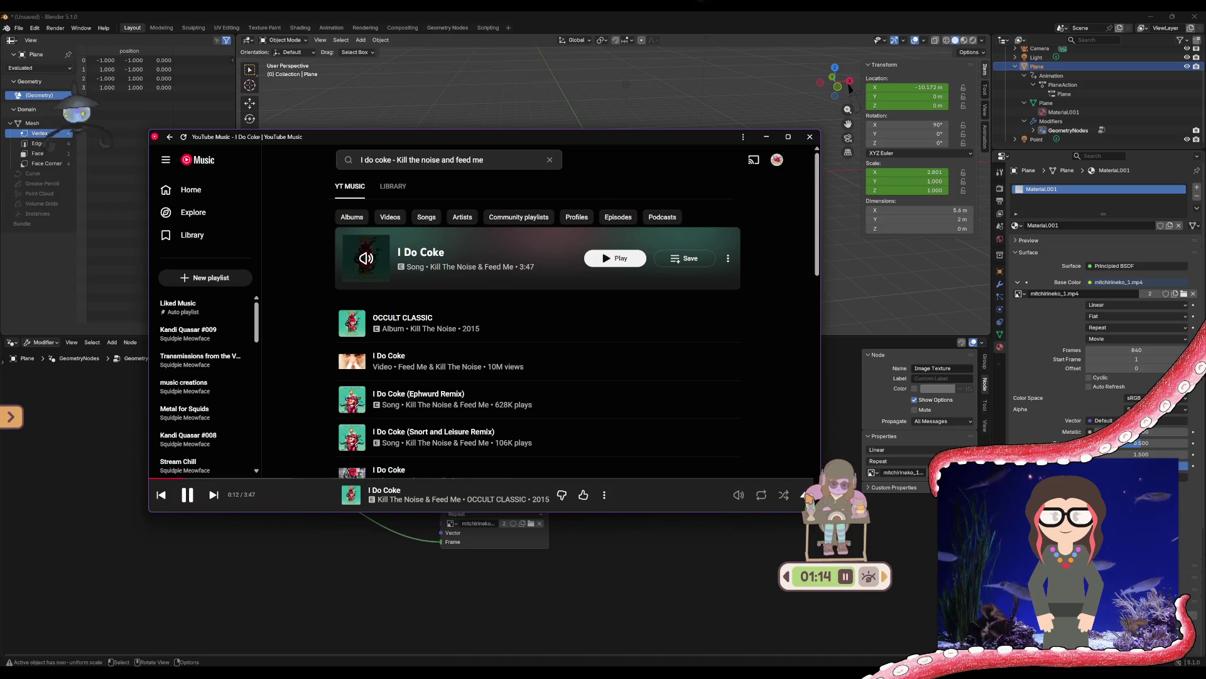
left_click(660, 502)
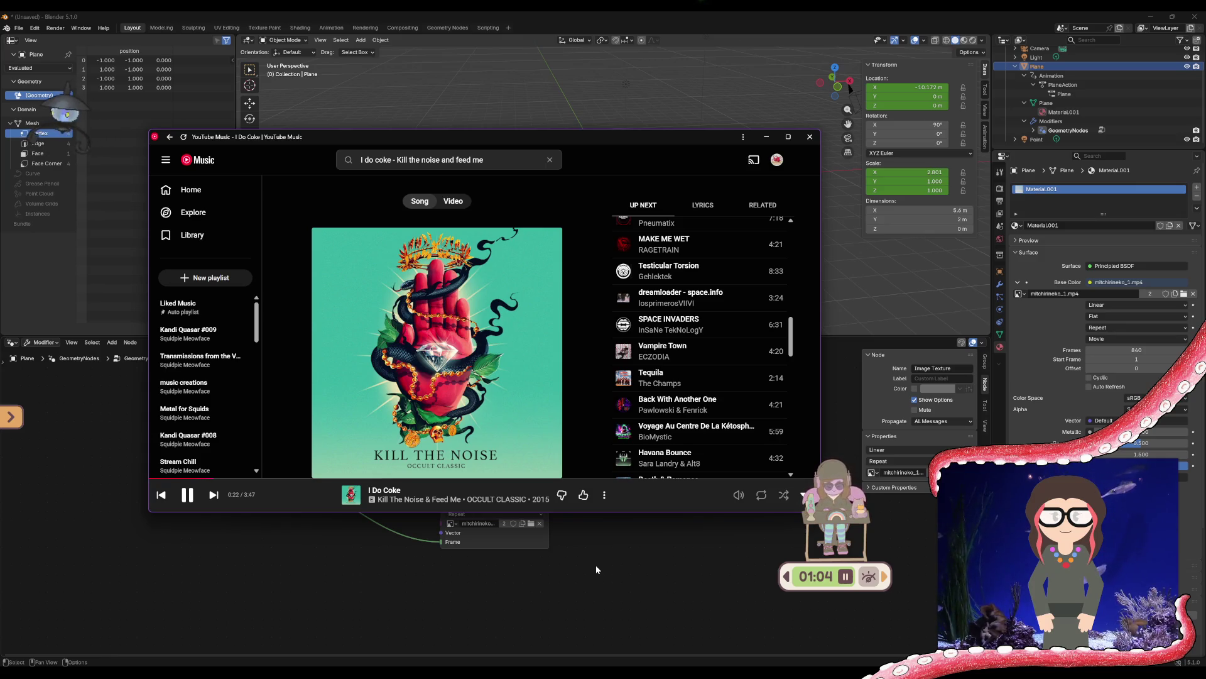
Switch the veadotube avatar to the state #2 pose
left_click(622, 653)
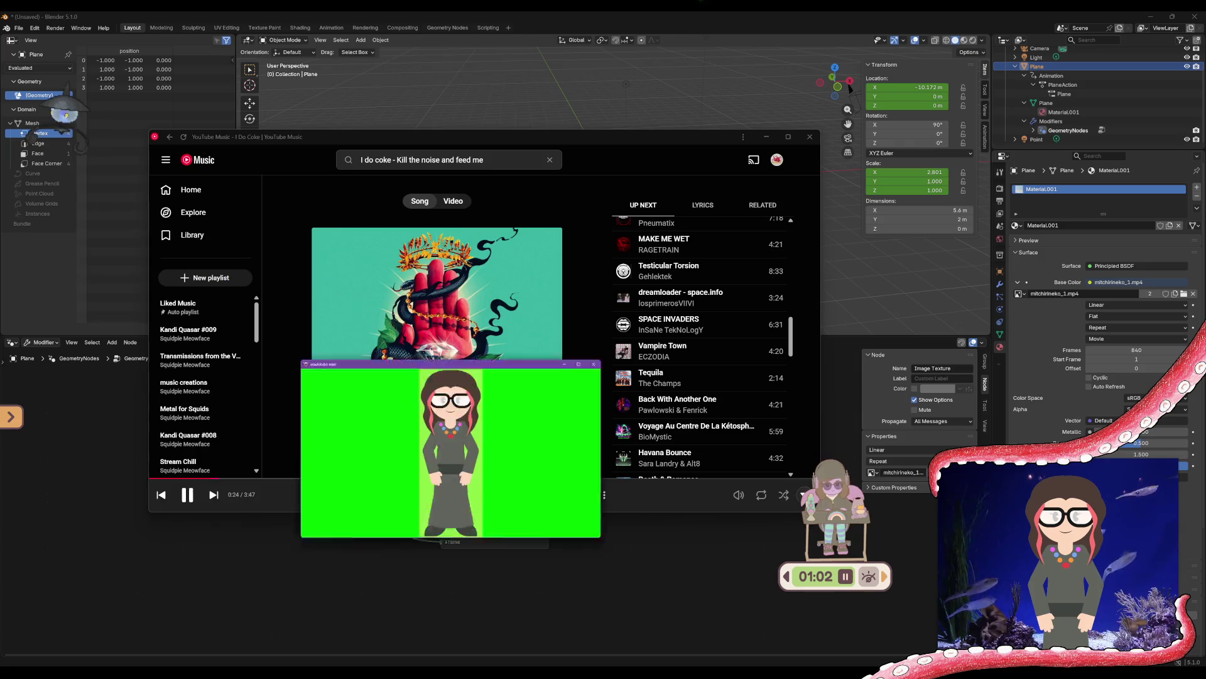
left_click(544, 264)
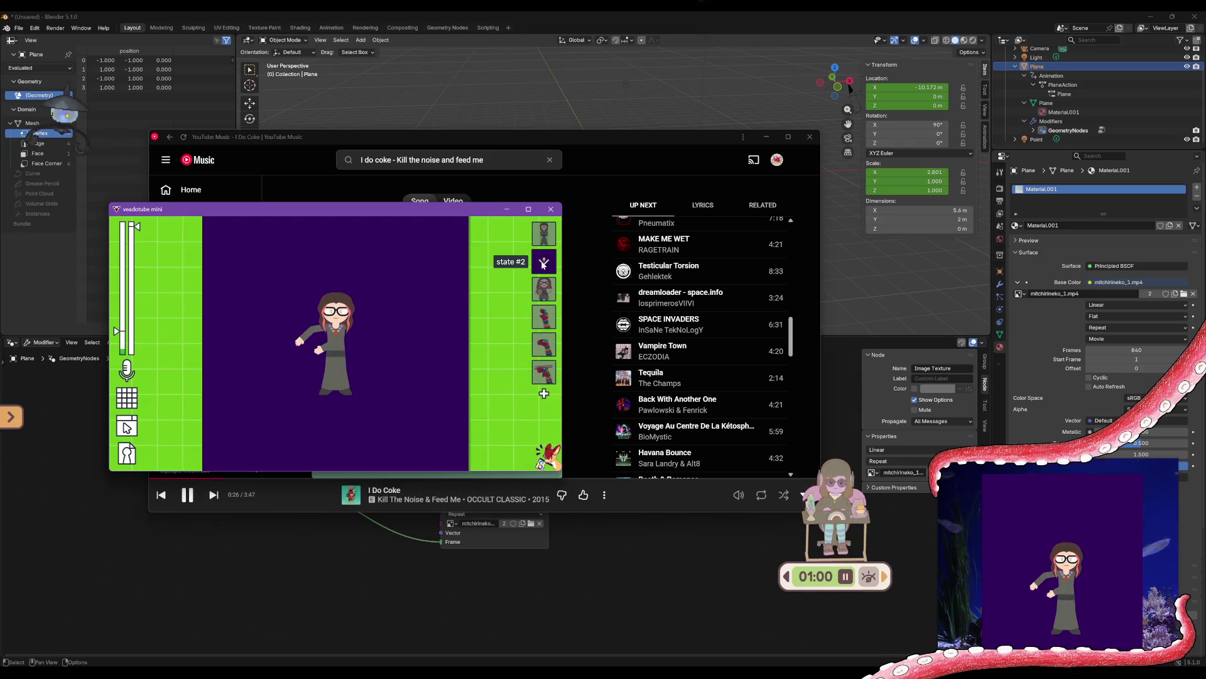
key("alt+Tab")
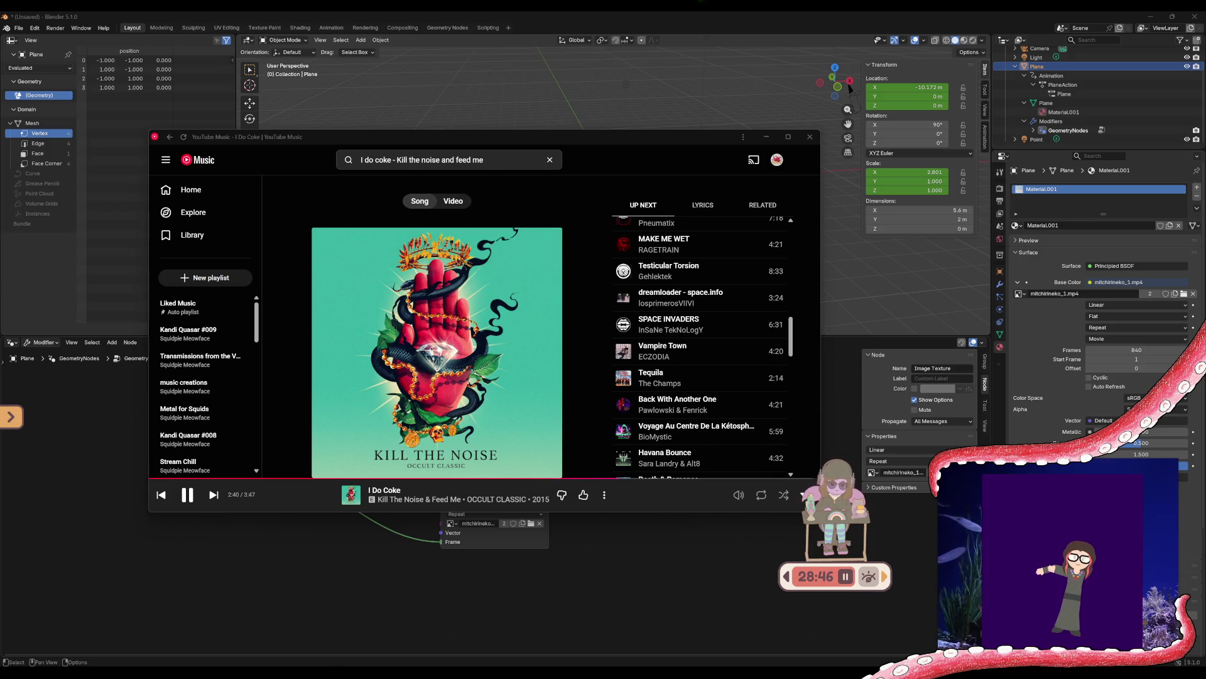
Search for 'oklou' and open Oklou's artist page
left_click(478, 159)
type("oklou")
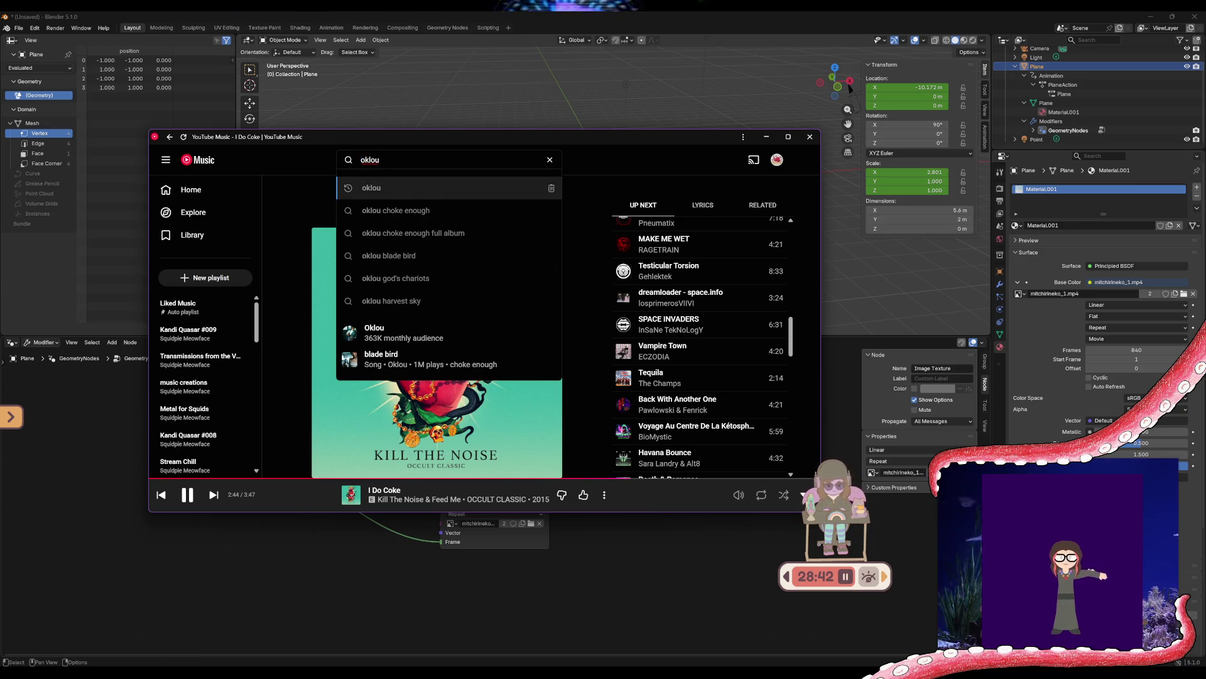
key("Return")
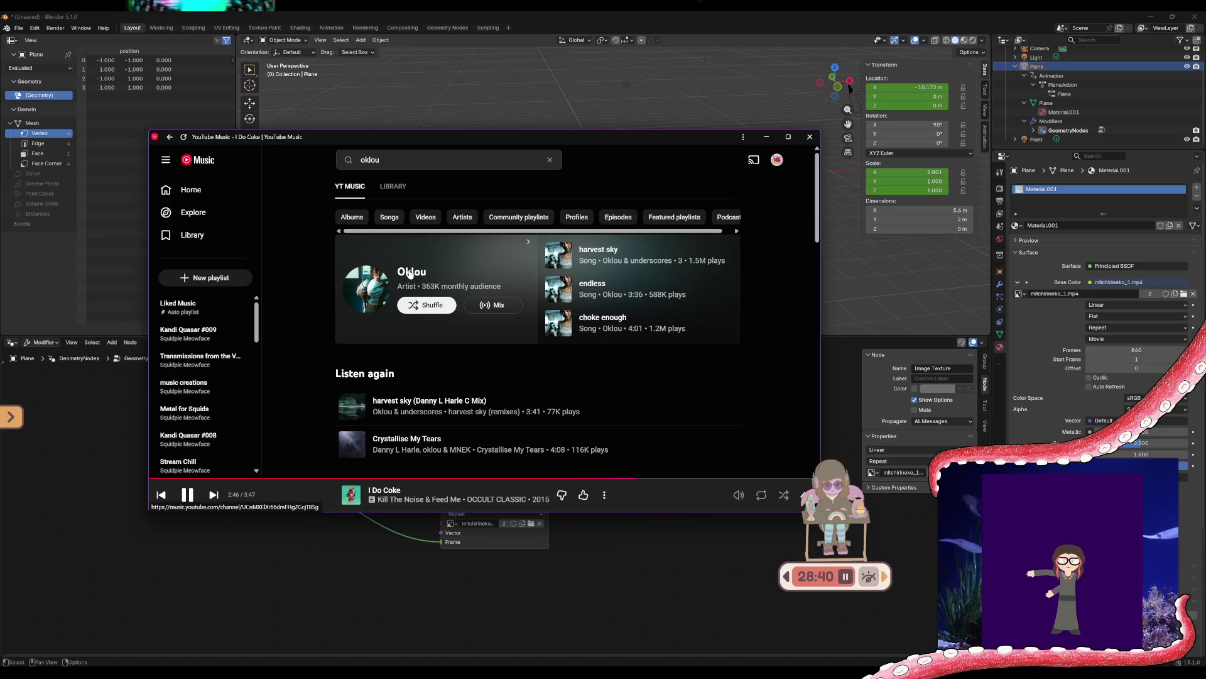
left_click(401, 272)
Queue the single viscus with Play next, then reopen the now-playing queue
scroll(418, 286, "down", 10)
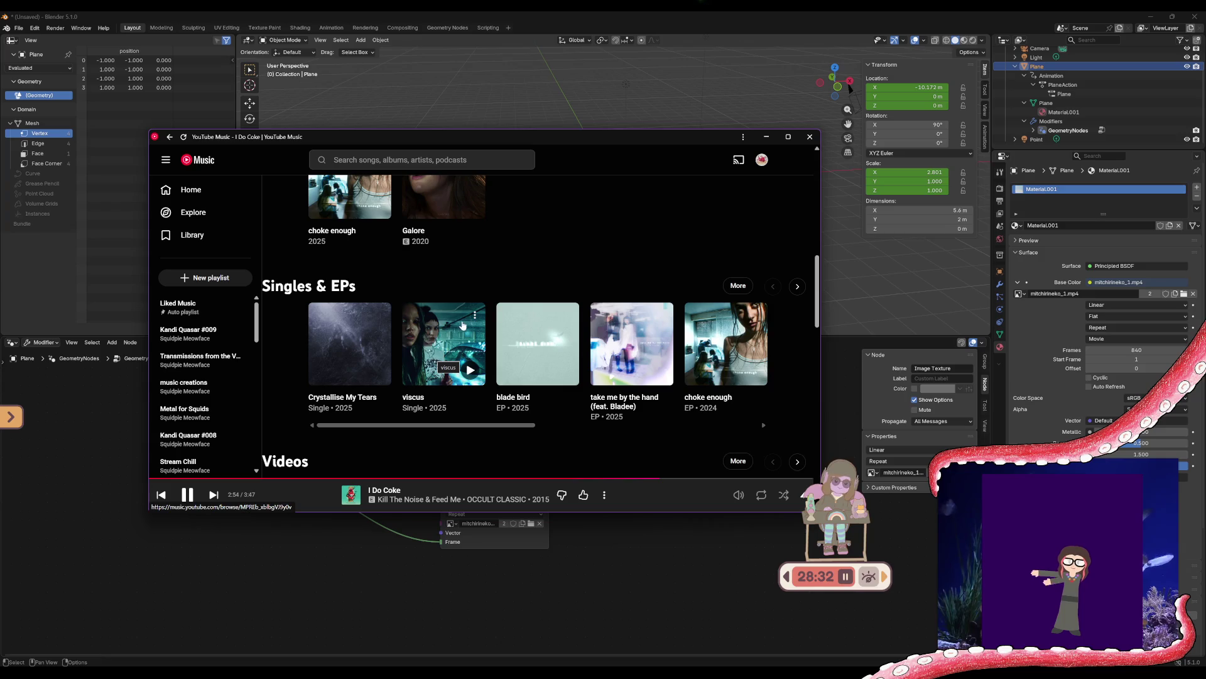
left_click(436, 342)
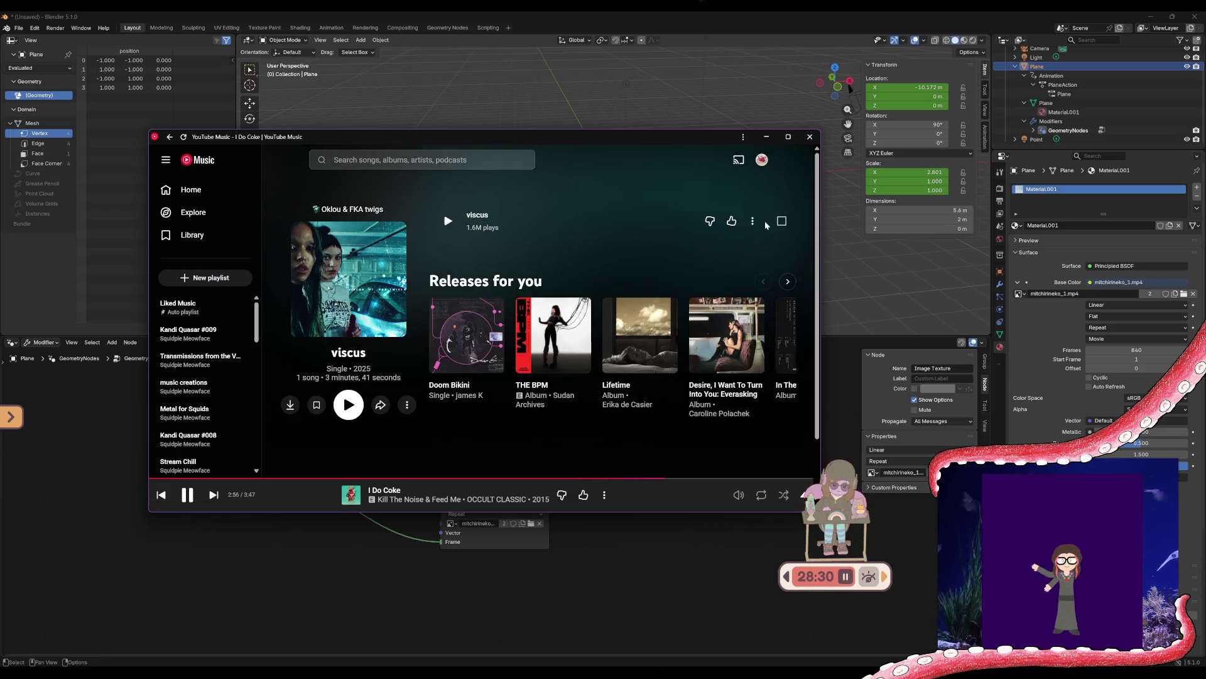
left_click(753, 220)
left_click(728, 273)
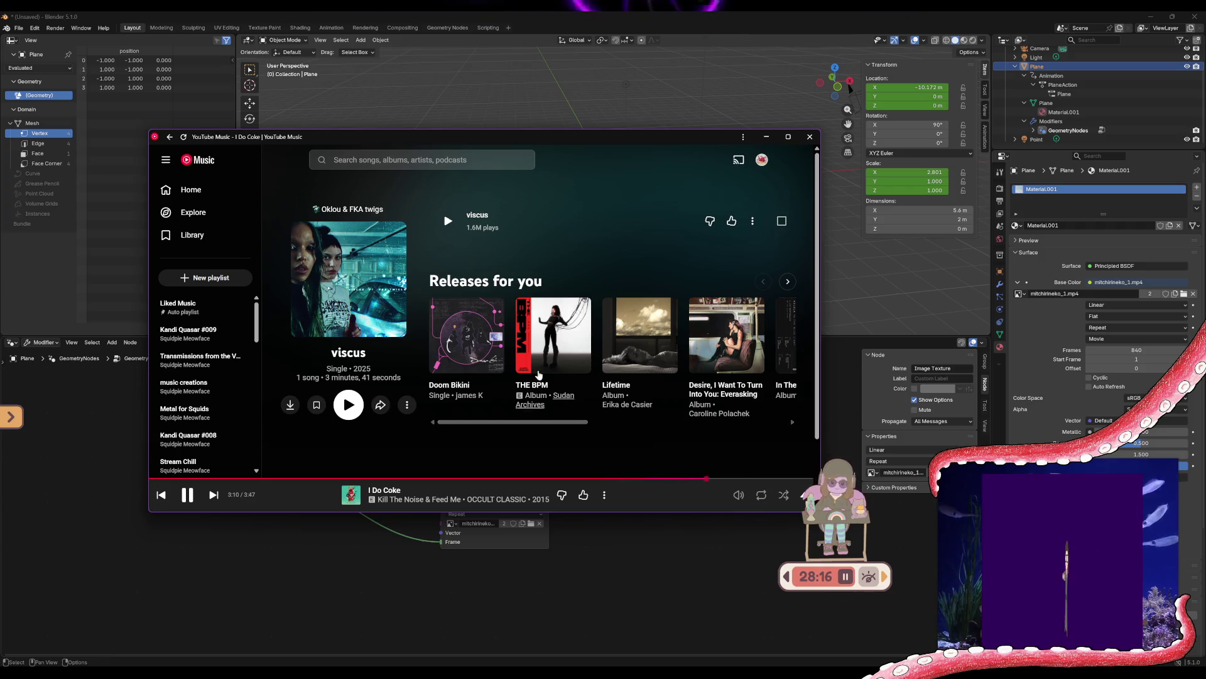
left_click_drag(845, 513, 870, 527)
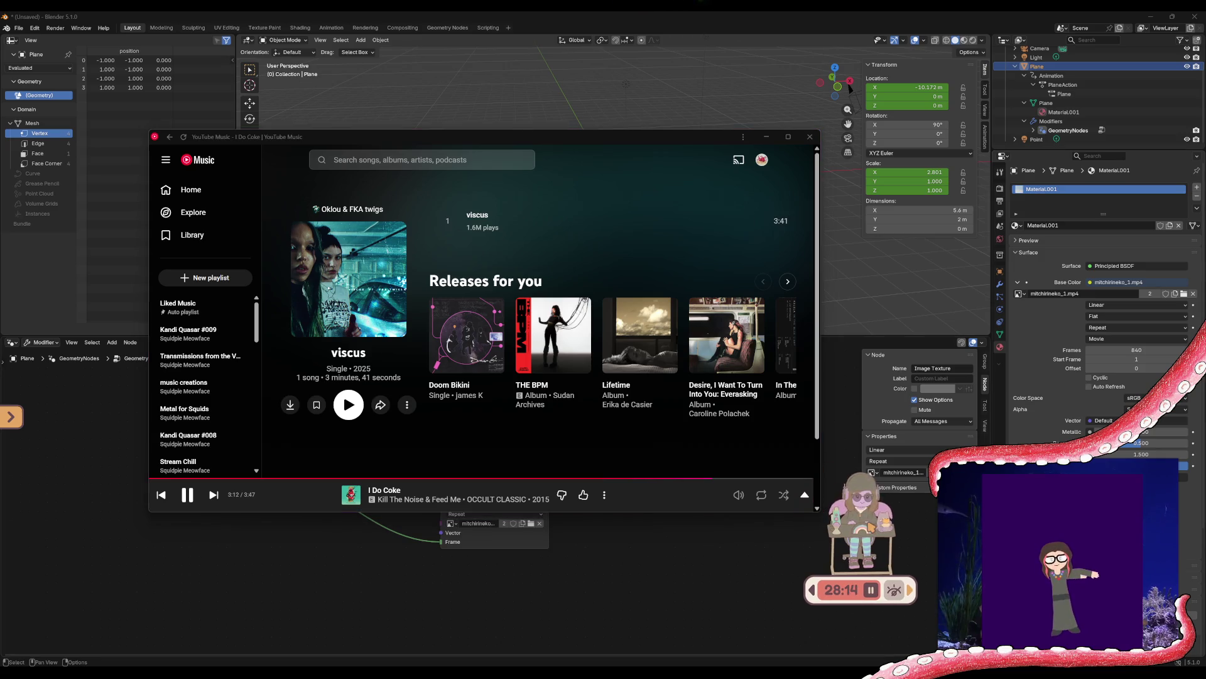
left_click(806, 496)
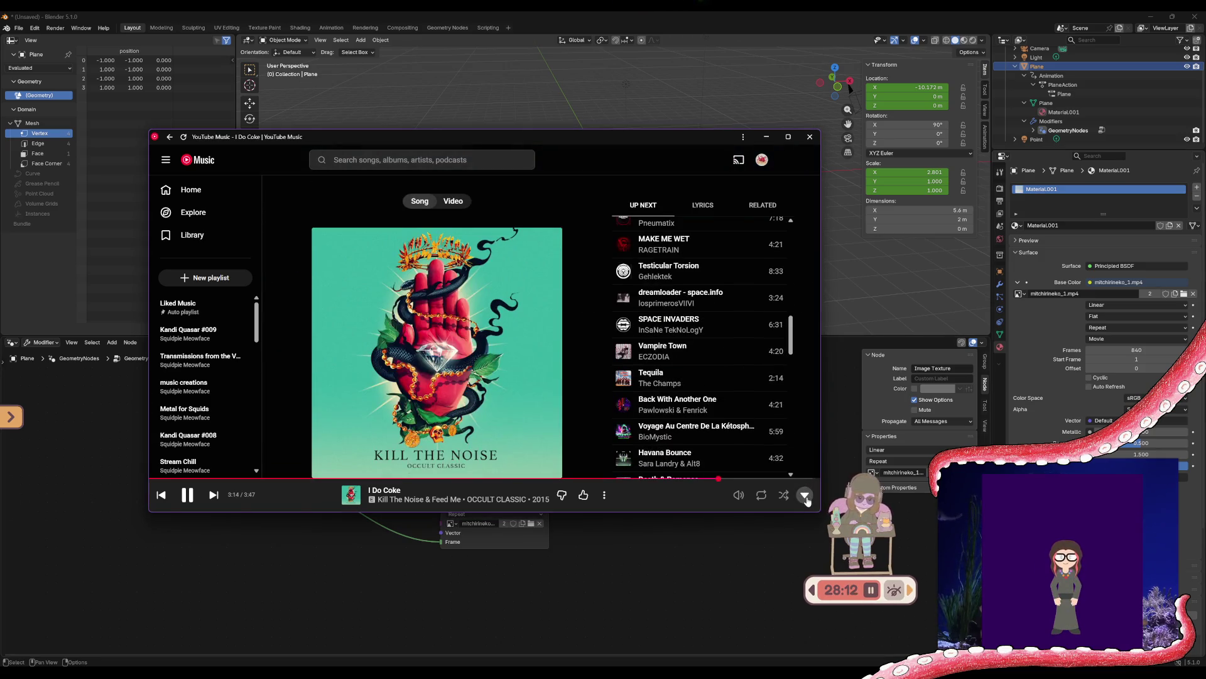
Scroll the Up Next queue to find viscus below I Do Coke
scroll(722, 402, "down", 3)
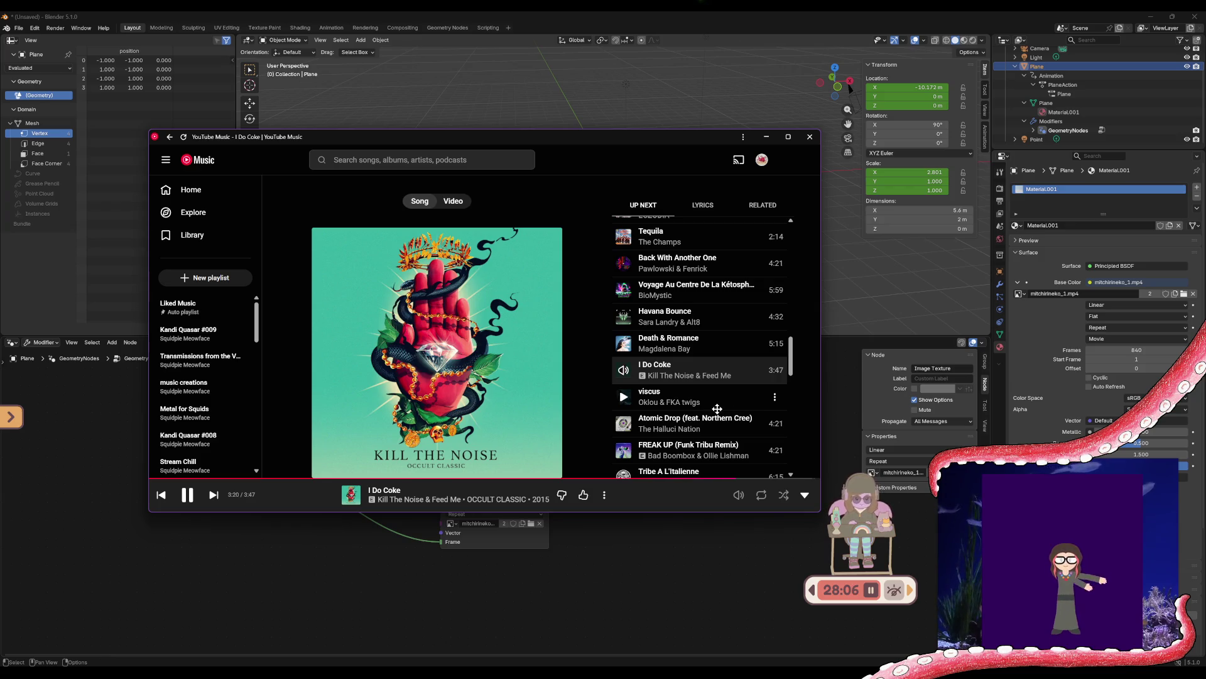
scroll(716, 408, "down", 1)
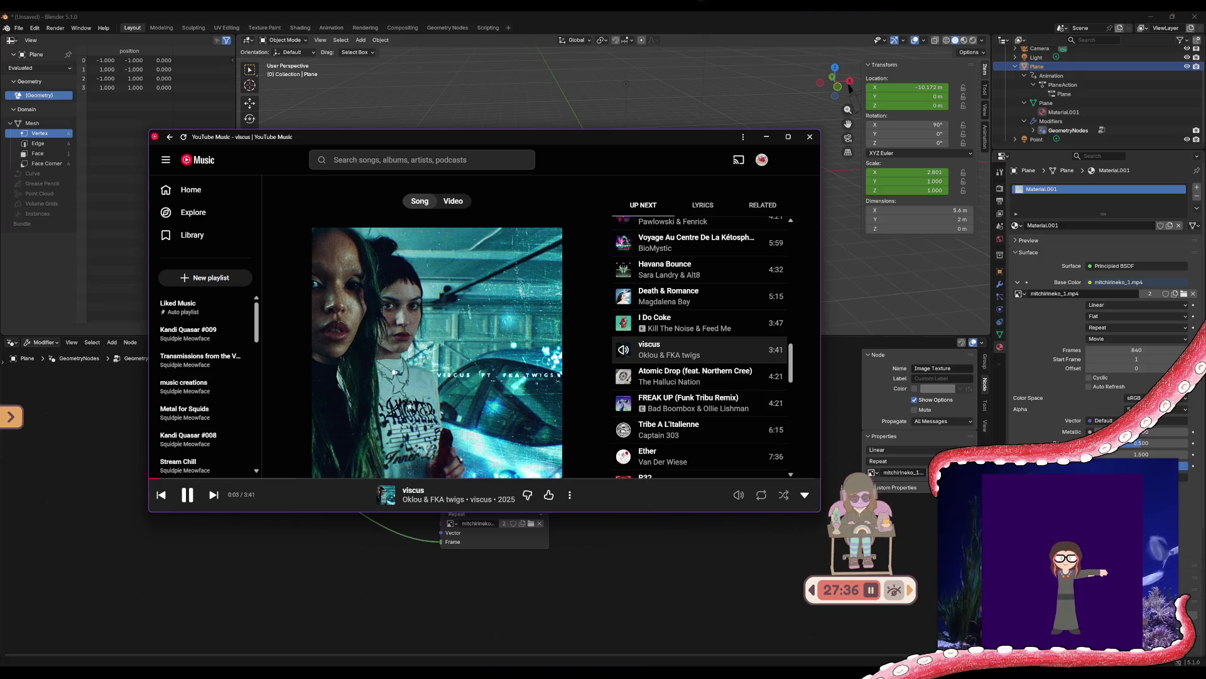
Switch the veadotube avatar to the state #3 pose
mouse_move(813, 669)
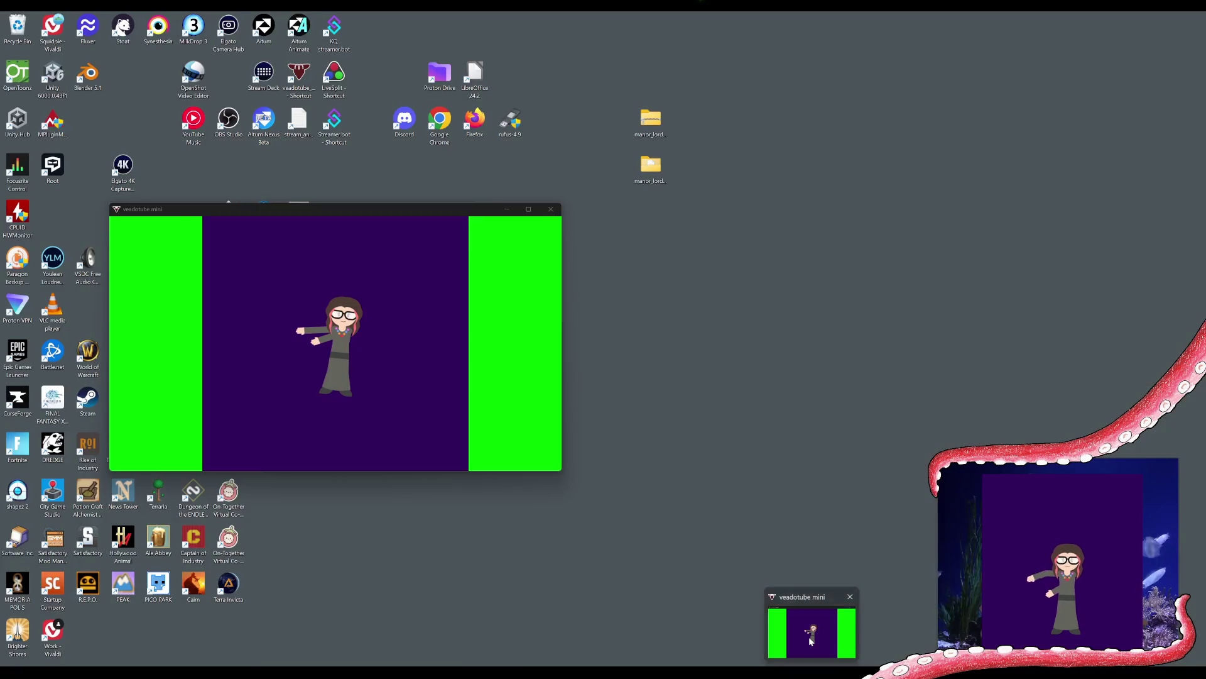
left_click(812, 631)
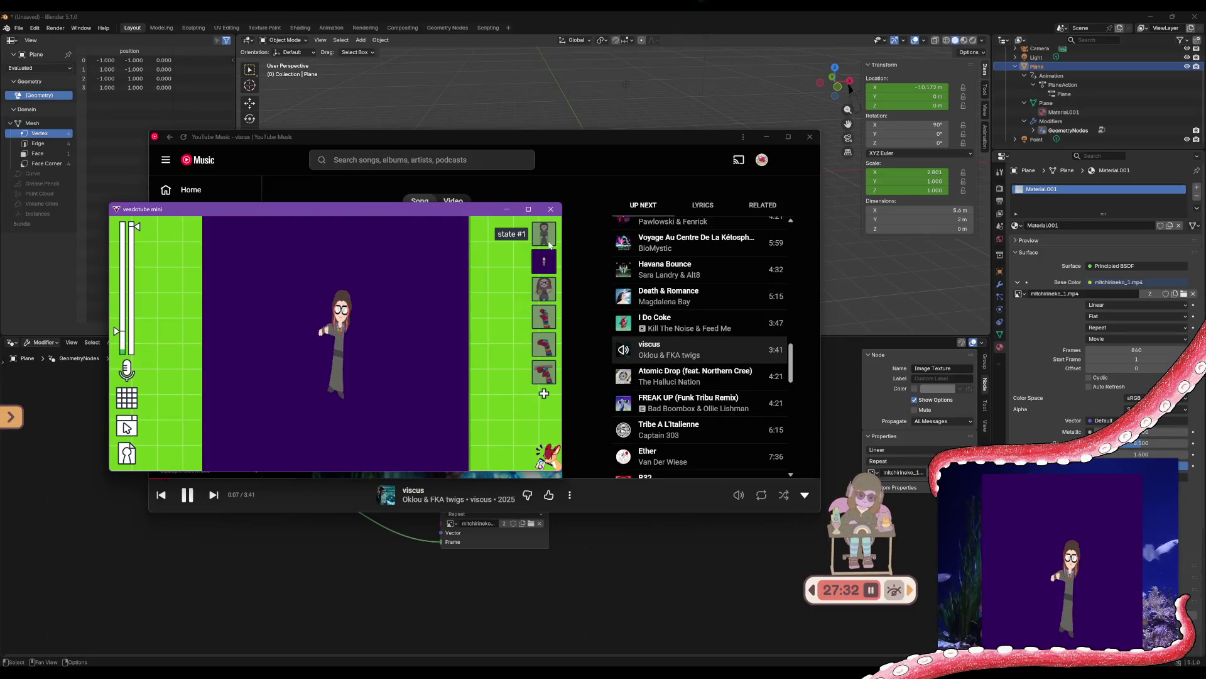
left_click(544, 287)
left_click(503, 207)
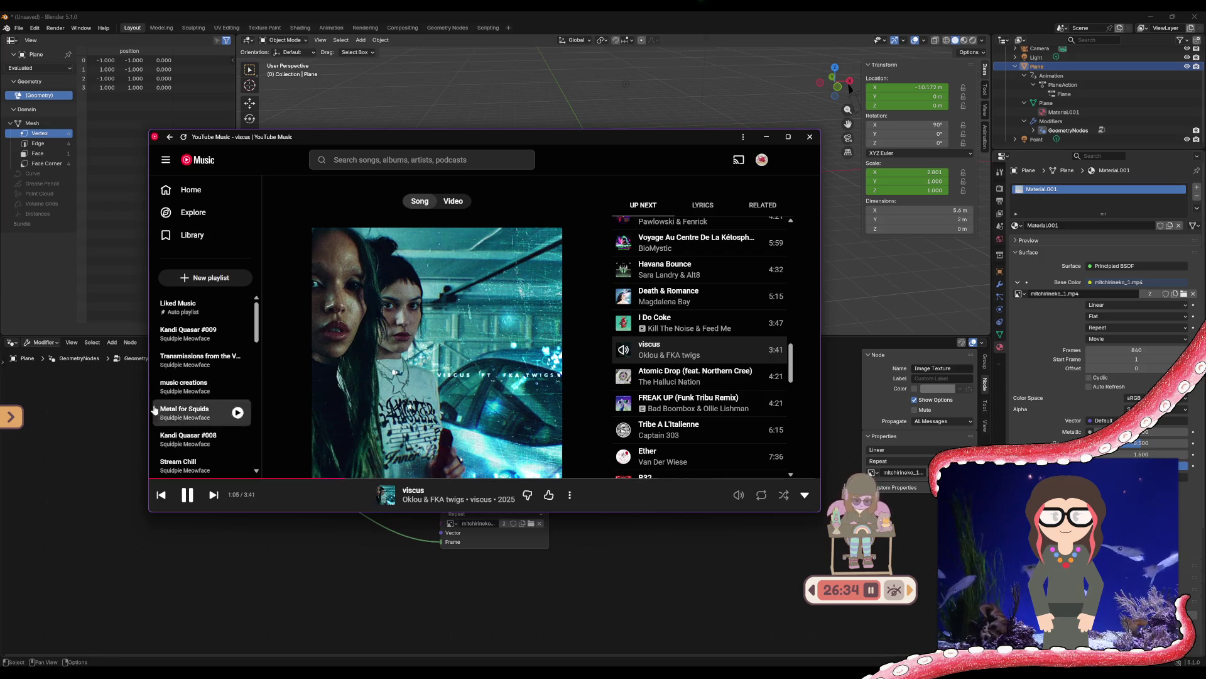
Toggle the chat panel, show the large game-scene panel, and minimize the music player
left_click(13, 418)
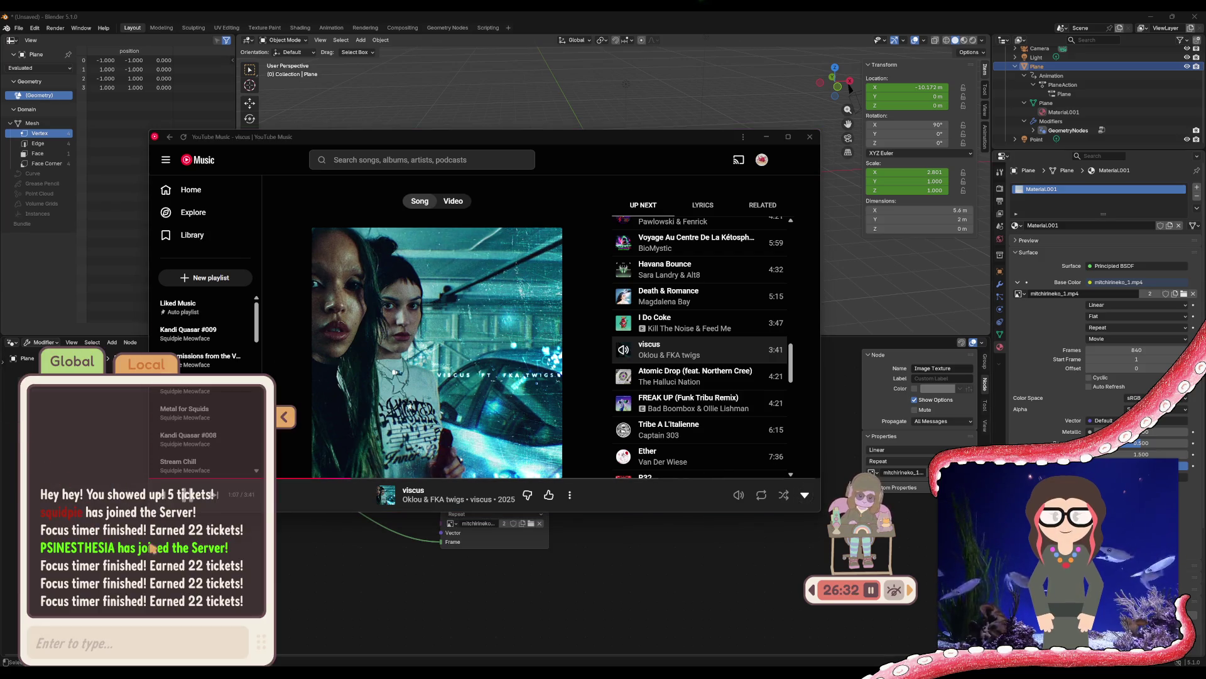
left_click(284, 417)
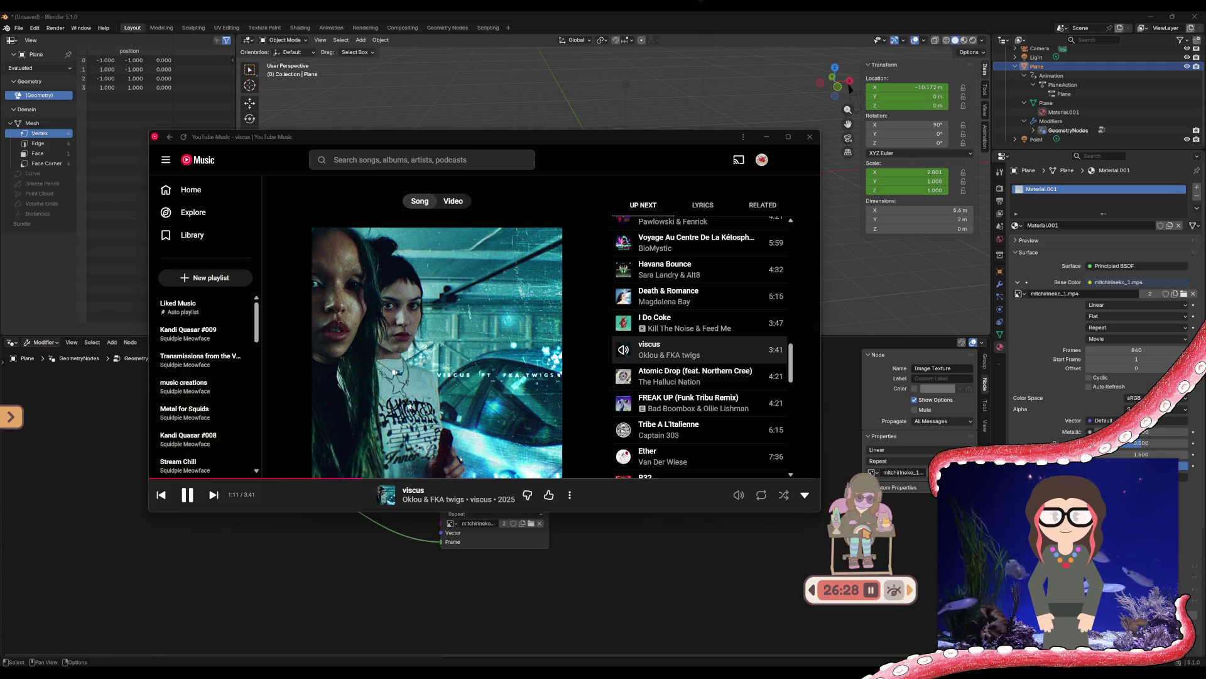
left_click(911, 595)
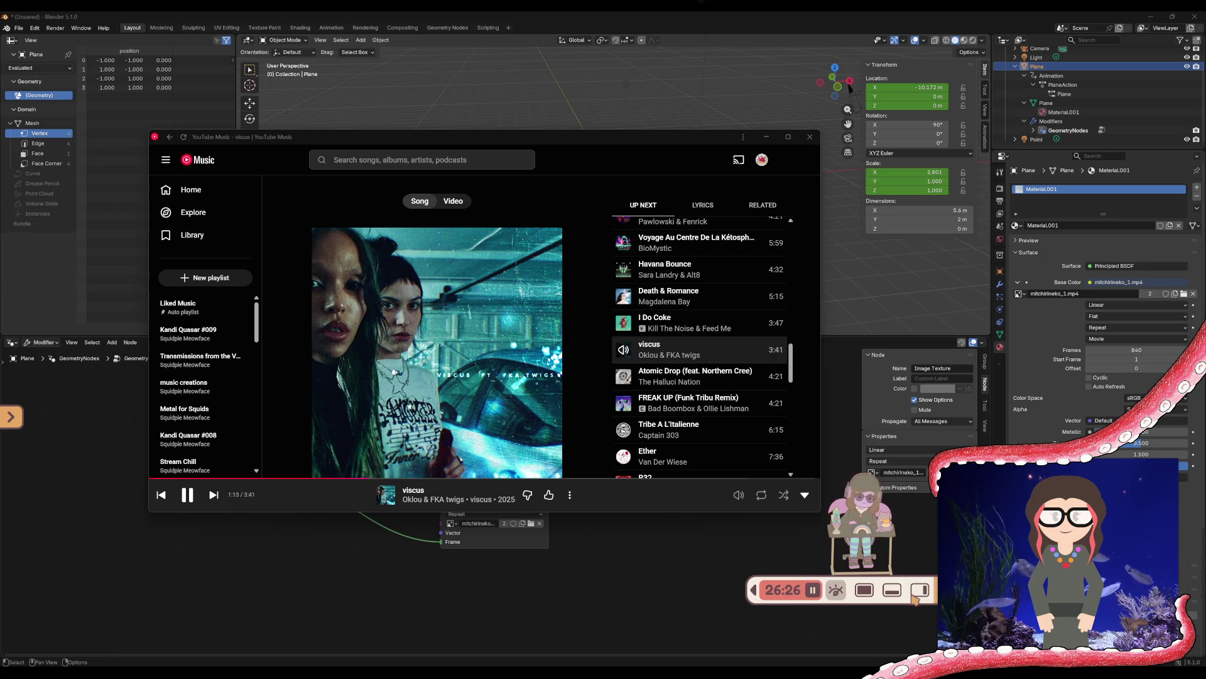
left_click(895, 594)
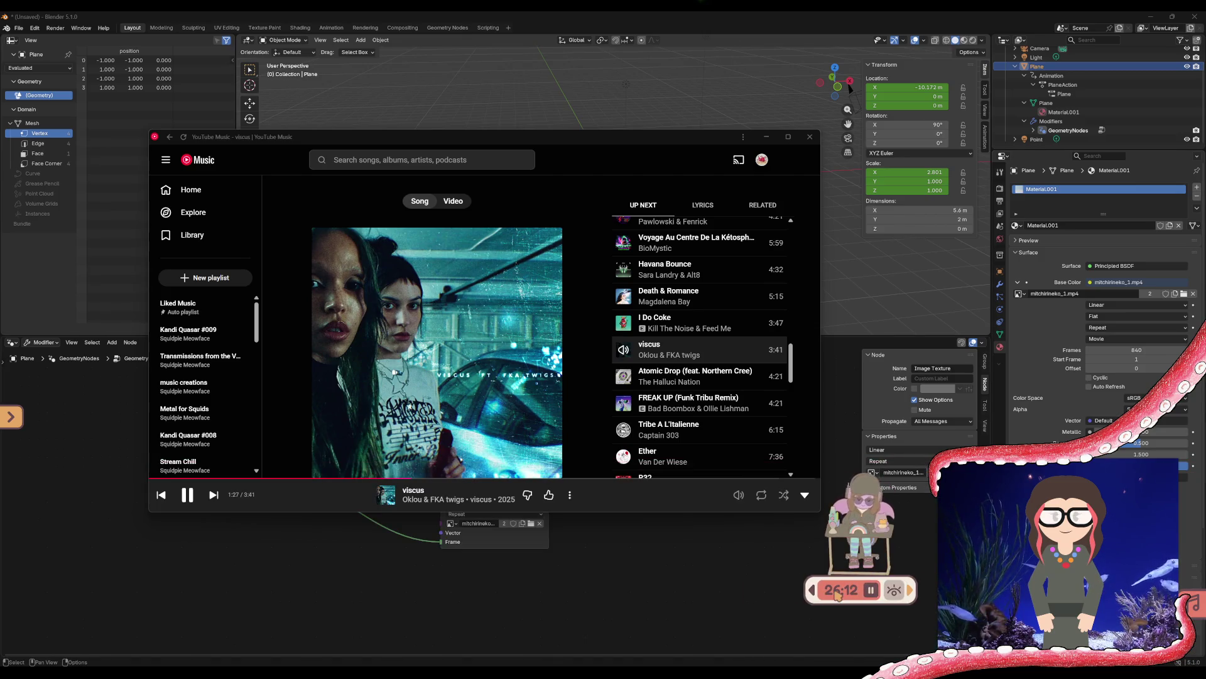
left_click(712, 568)
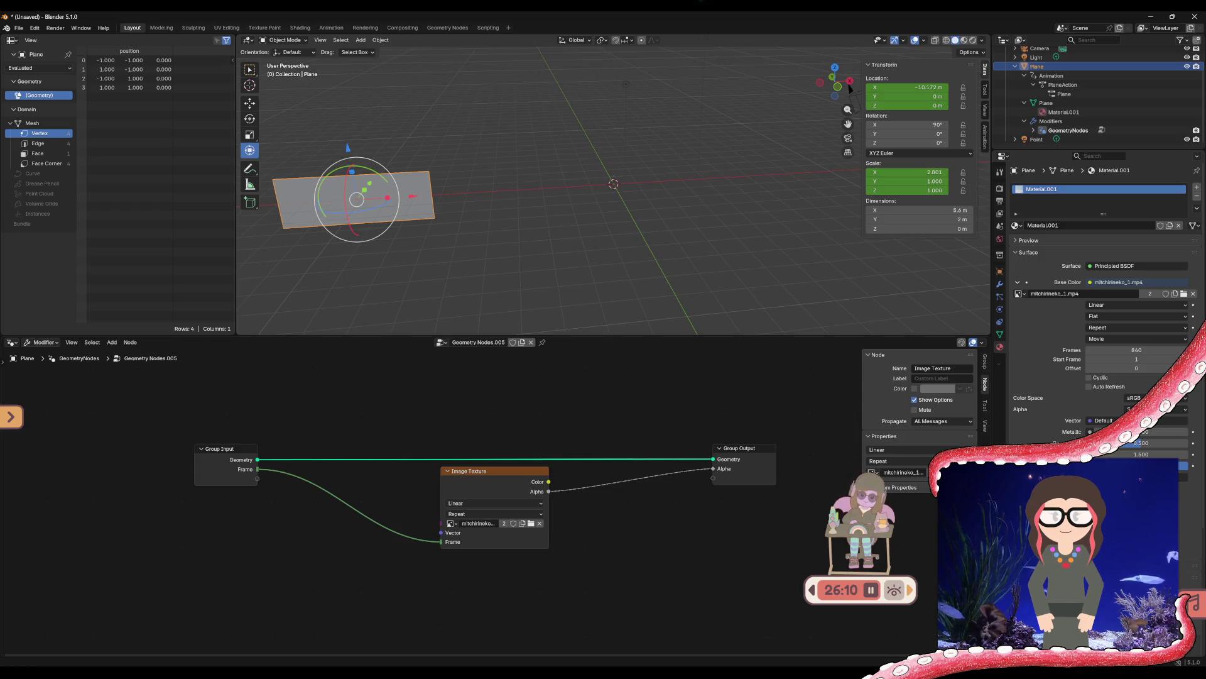
Briefly bring up the music player, then hide it to return to Blender
mouse_move(688, 672)
left_click(692, 628)
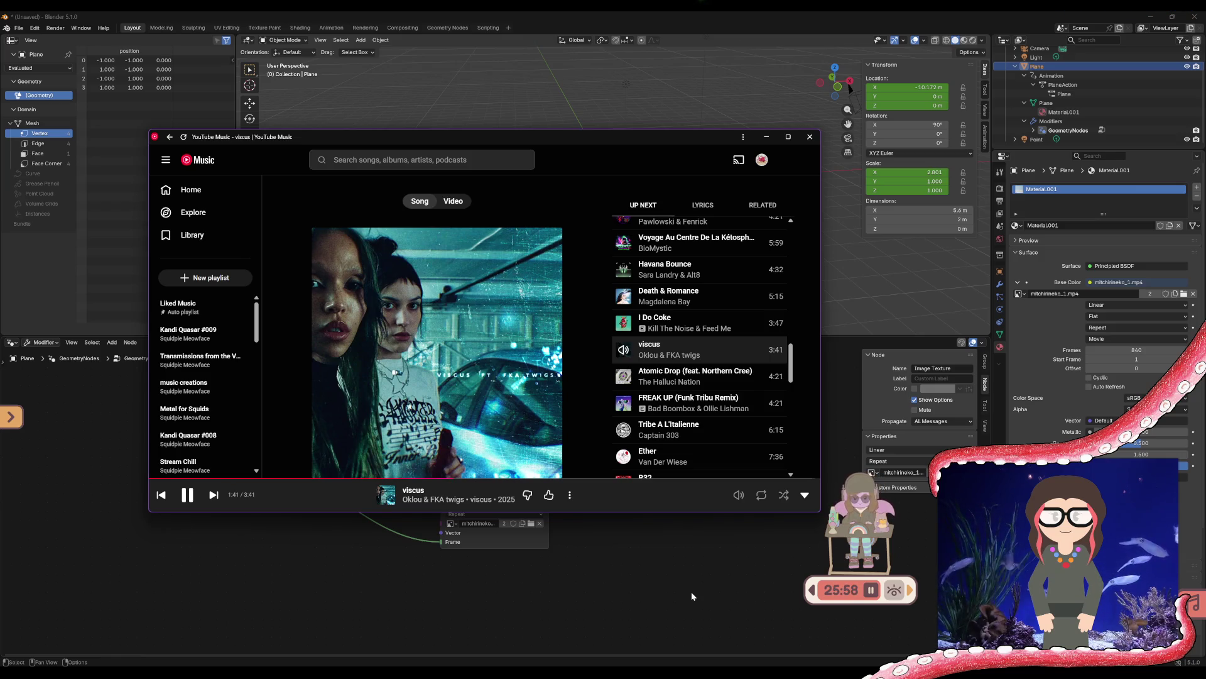
left_click(766, 137)
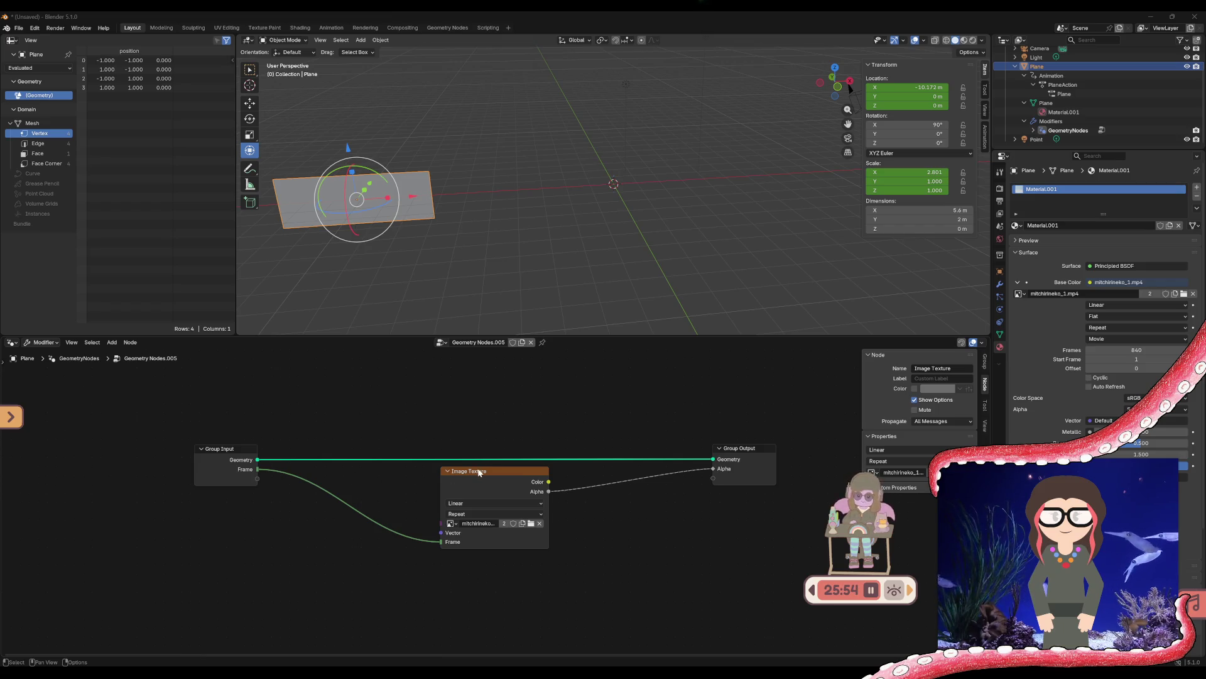
Keep the Group Output's Alpha socket domain set to Point
left_click(723, 470)
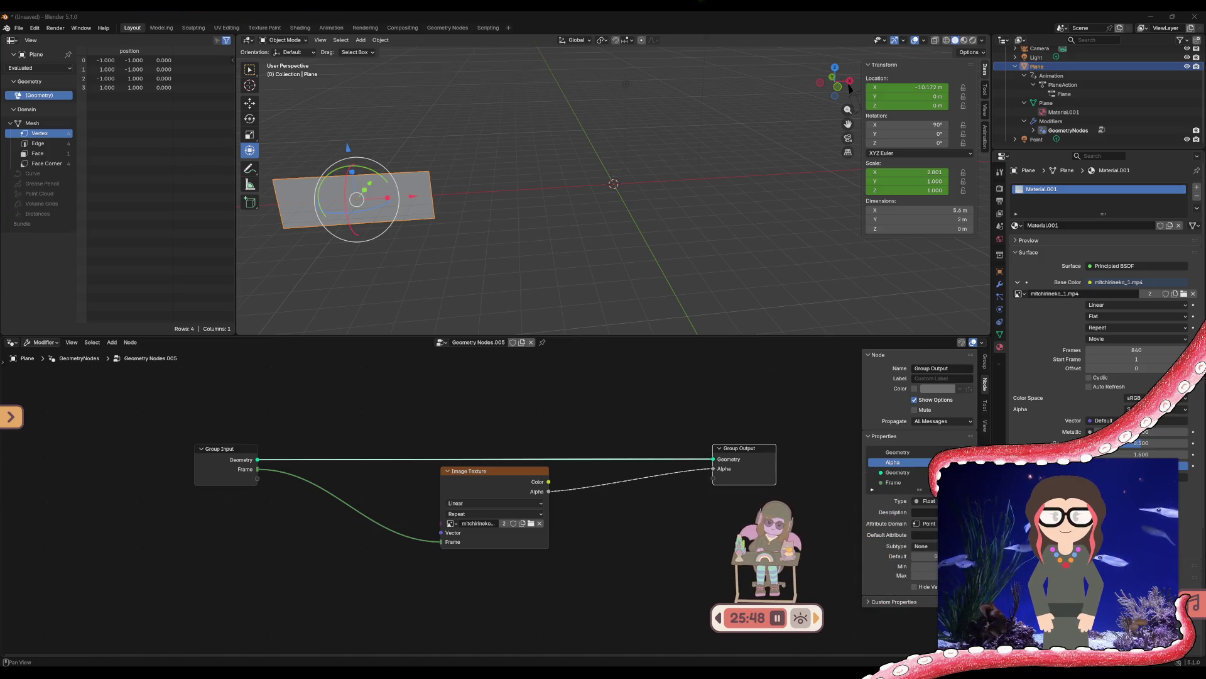
left_click(925, 523)
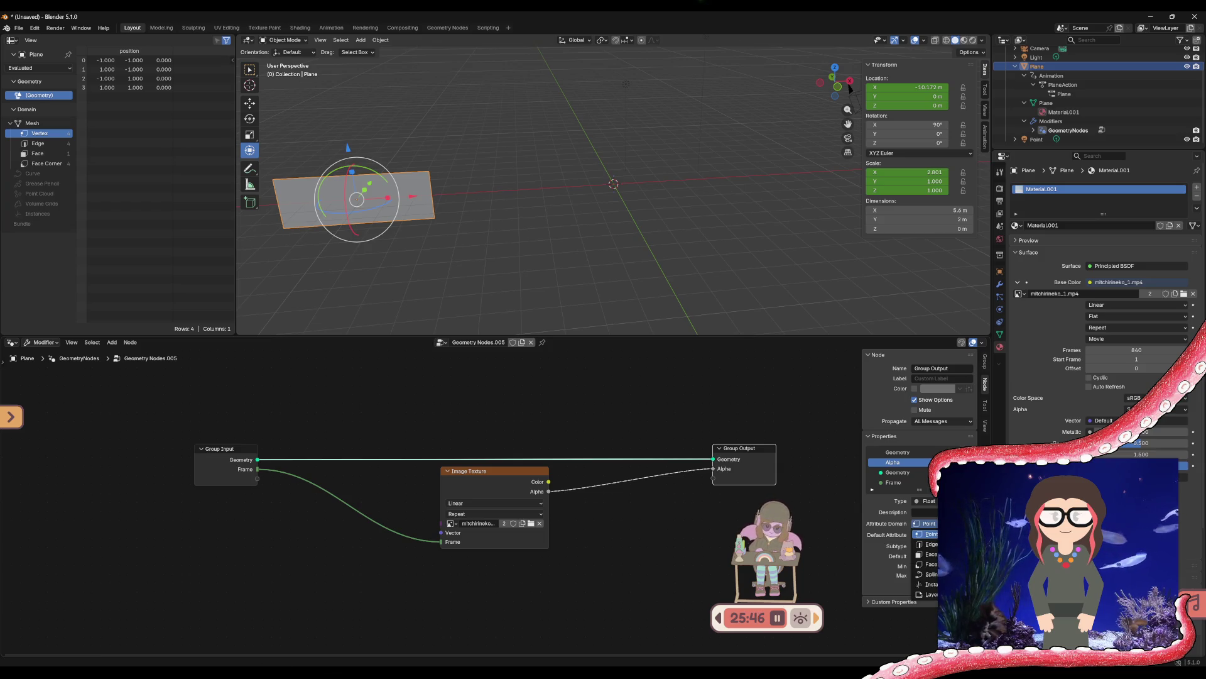
left_click(930, 534)
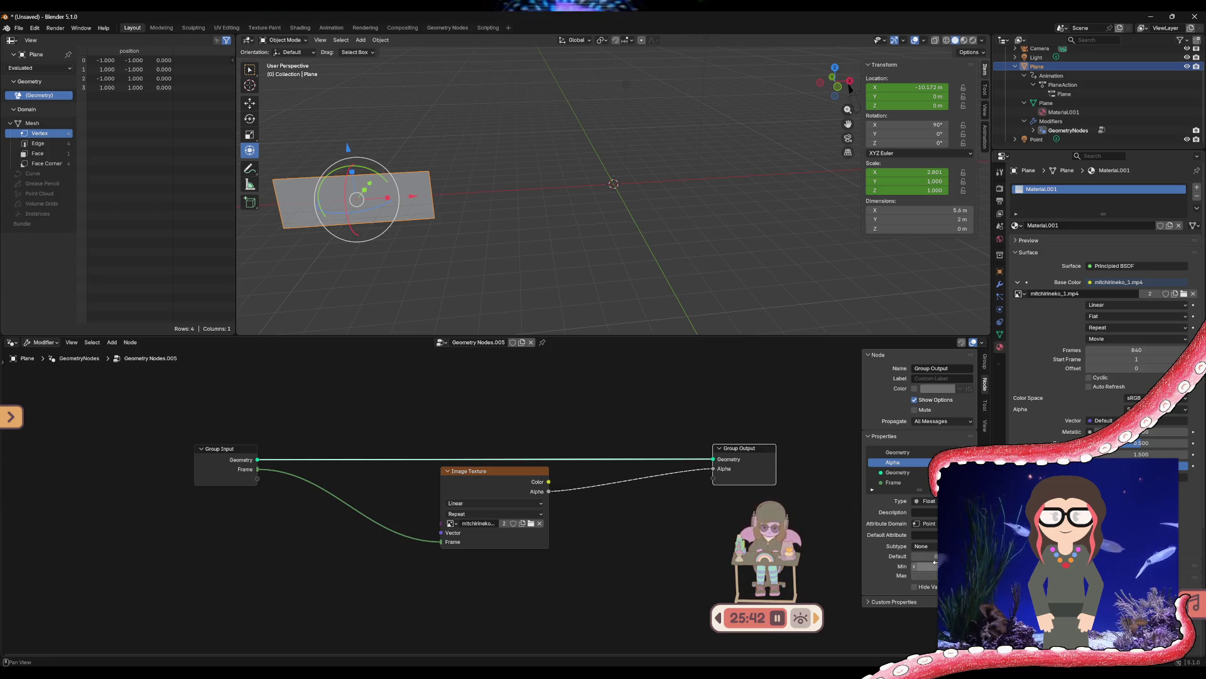
Set the Image Texture's extension to Clip, keeping Linear interpolation
left_click(474, 513)
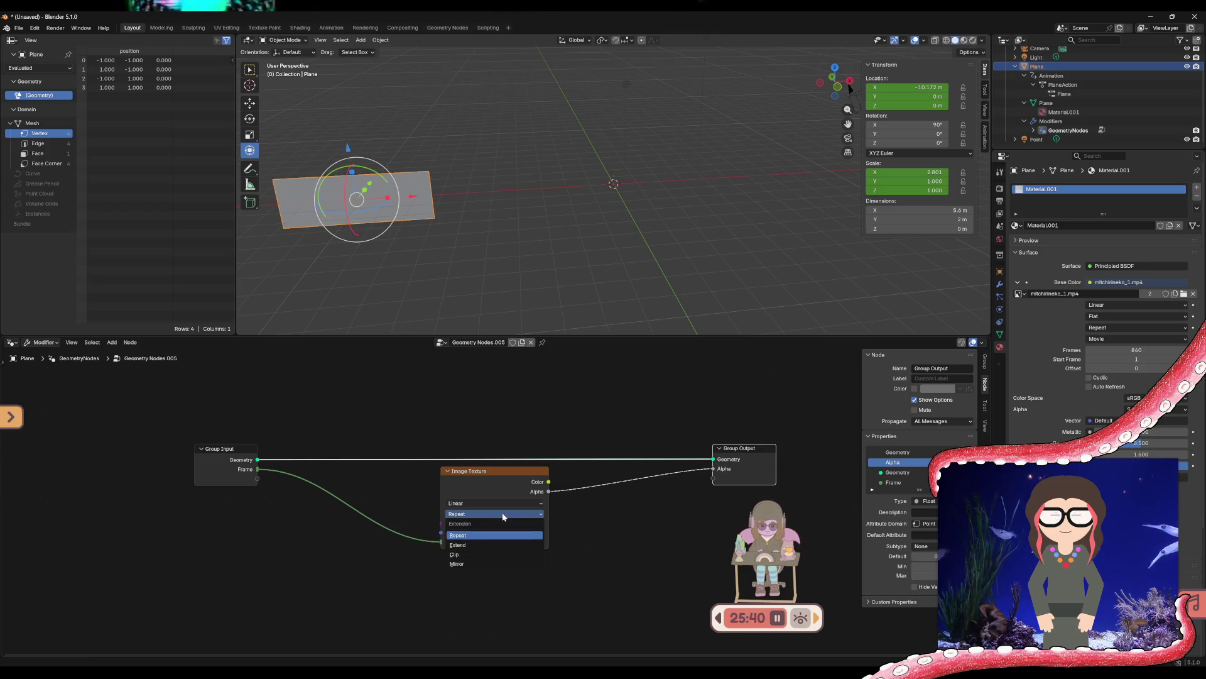
left_click(470, 555)
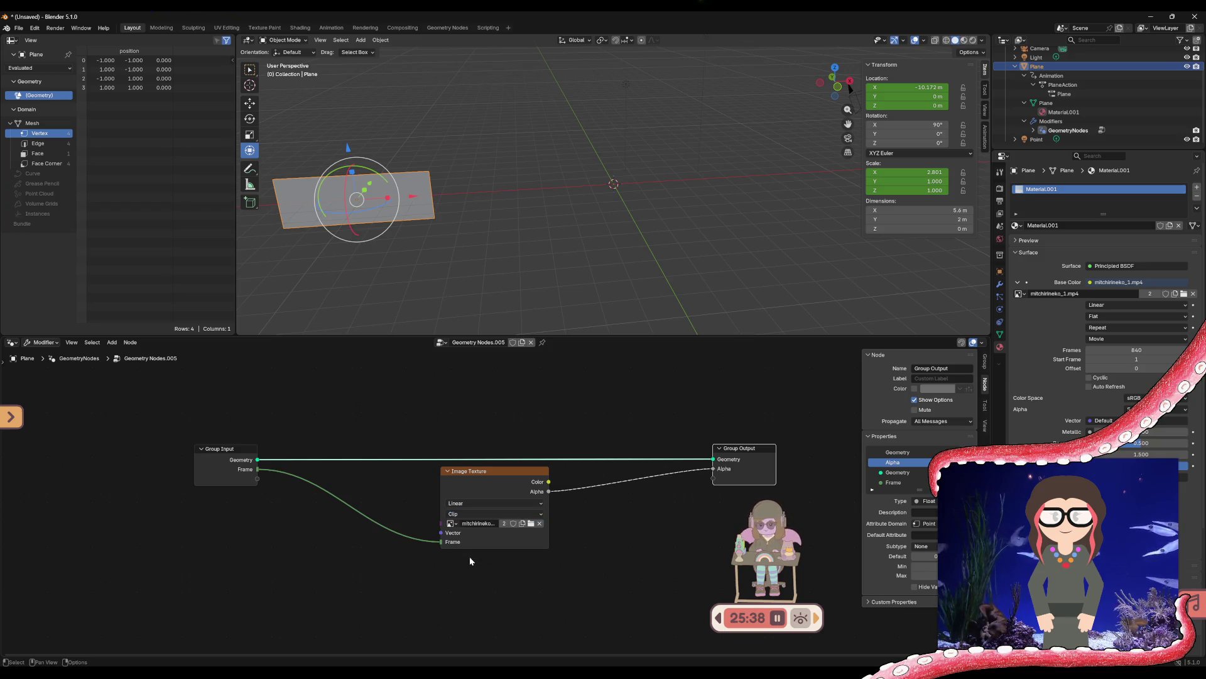
left_click(474, 504)
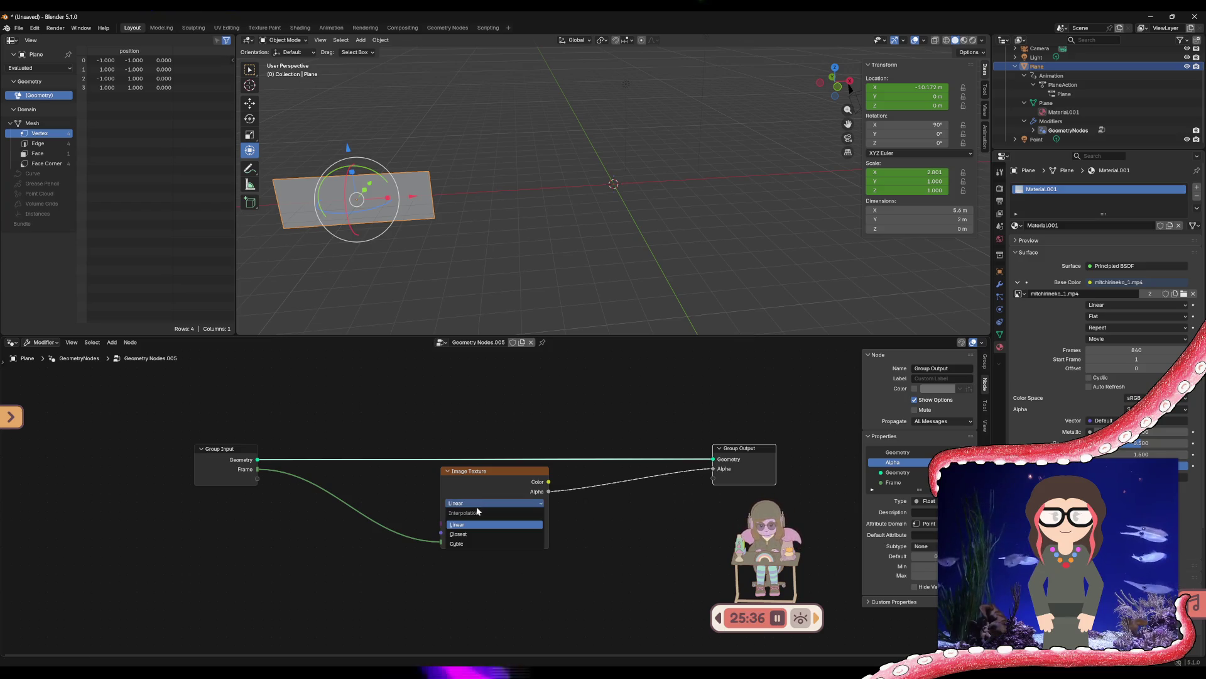
left_click(474, 527)
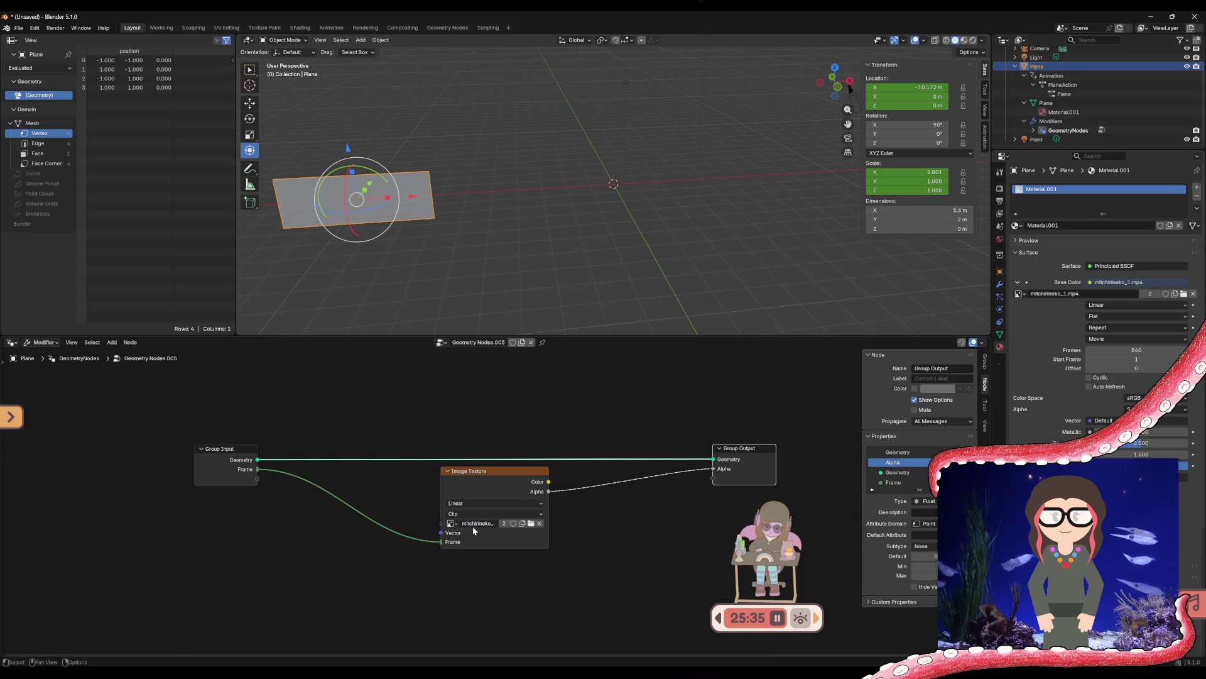
Connect Group Input's Frame to the Image Texture's Vector input
left_click(443, 544)
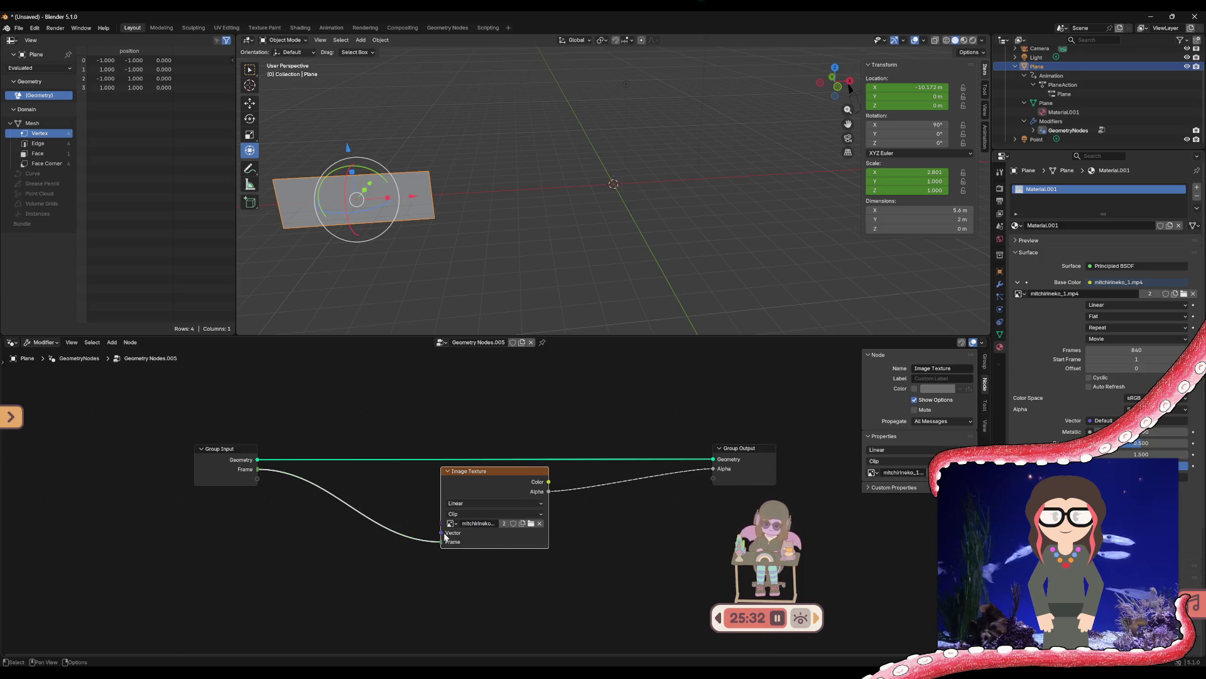
mouse_move(441, 536)
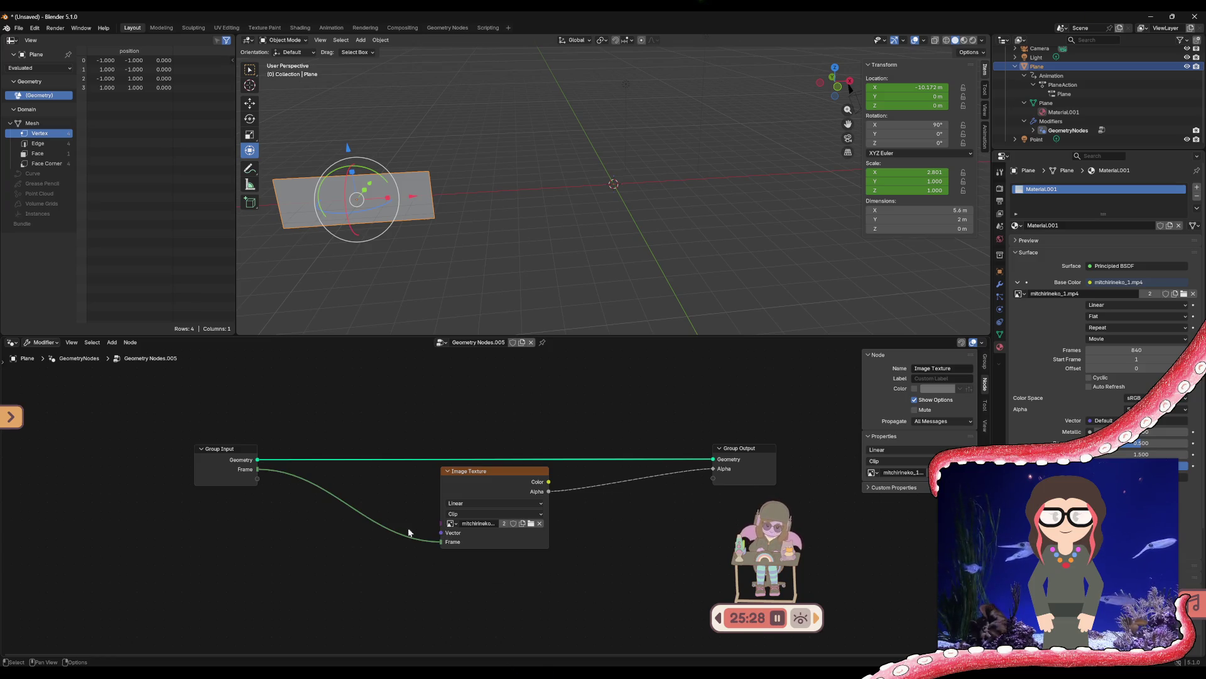
mouse_move(258, 470)
left_mouse_down()
mouse_move(442, 534)
mouse_move(404, 538)
mouse_move(425, 544)
left_mouse_up()
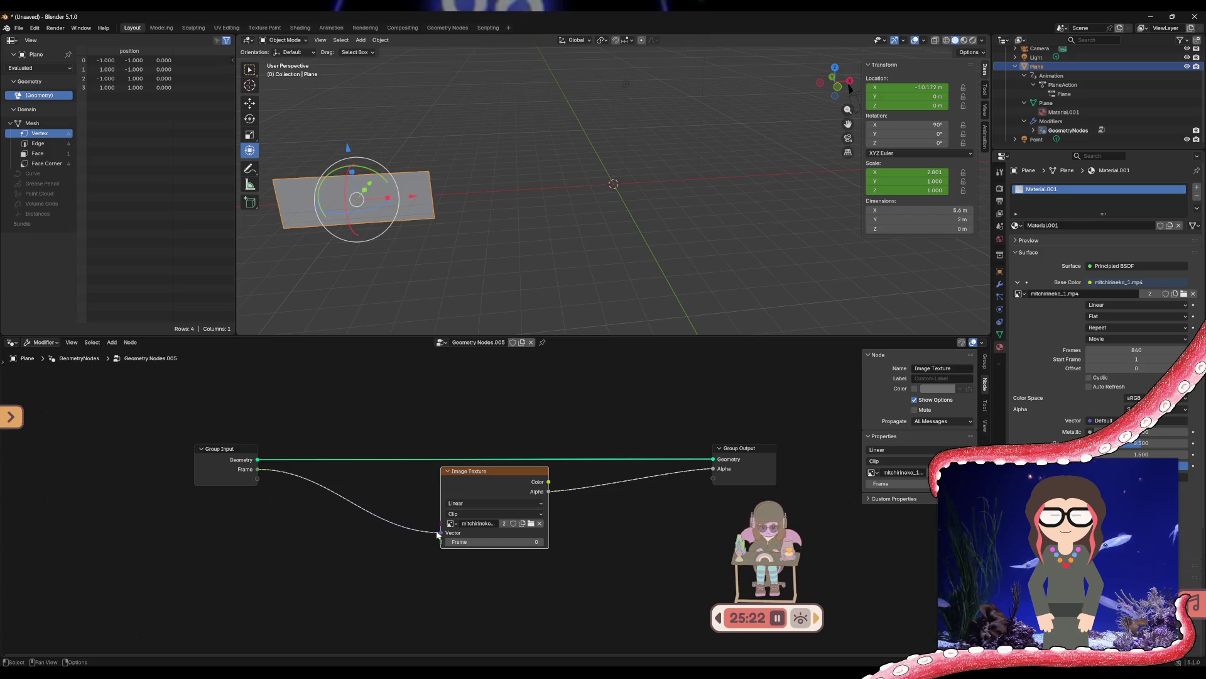
Link the texture's Color into Group Output's Alpha and retype the Frame socket as Color
left_click_drag(548, 481, 715, 470)
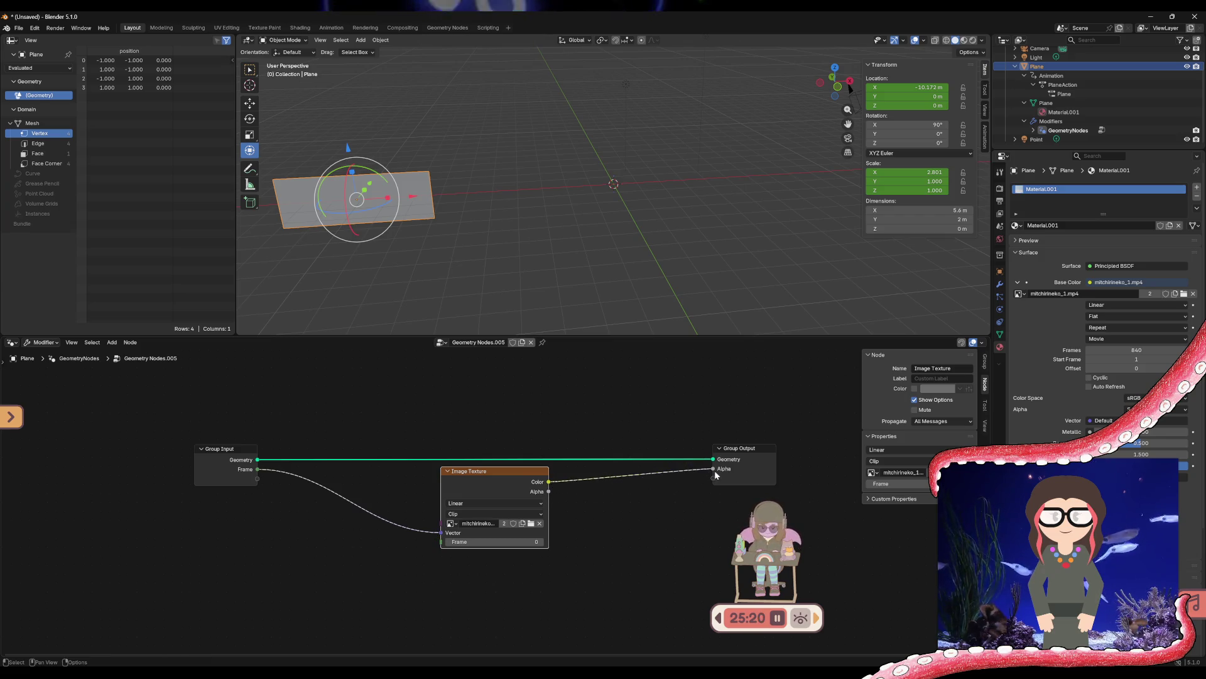
left_click(725, 470)
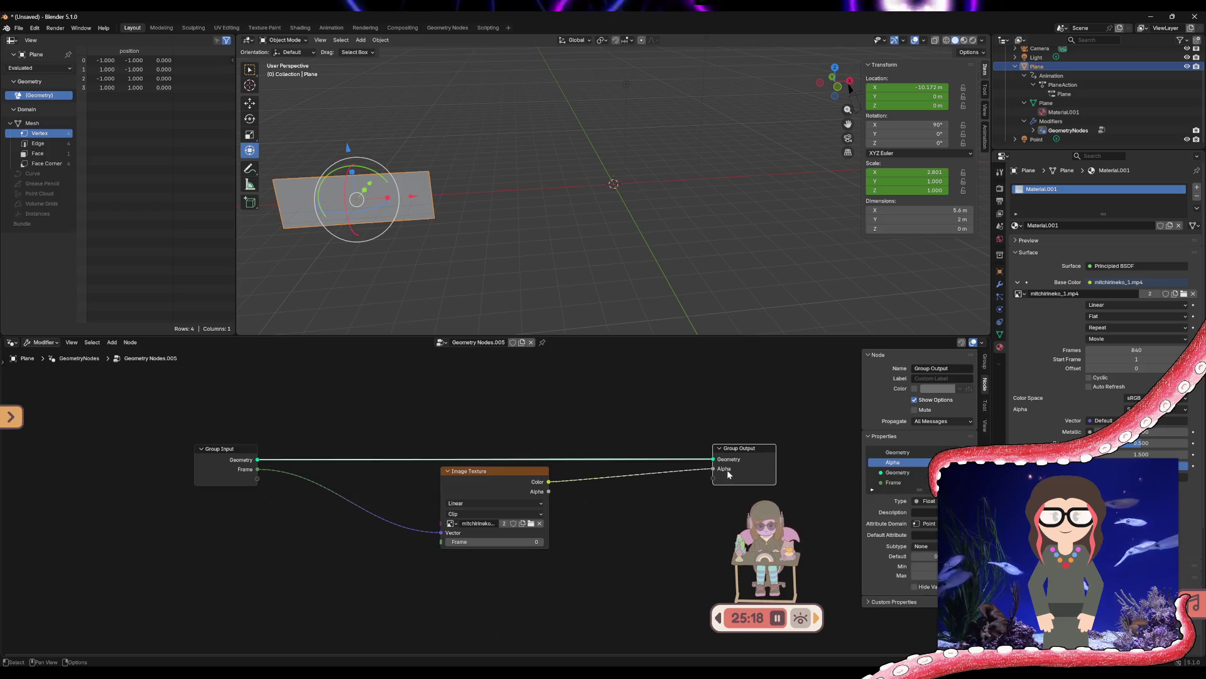
left_click(891, 482)
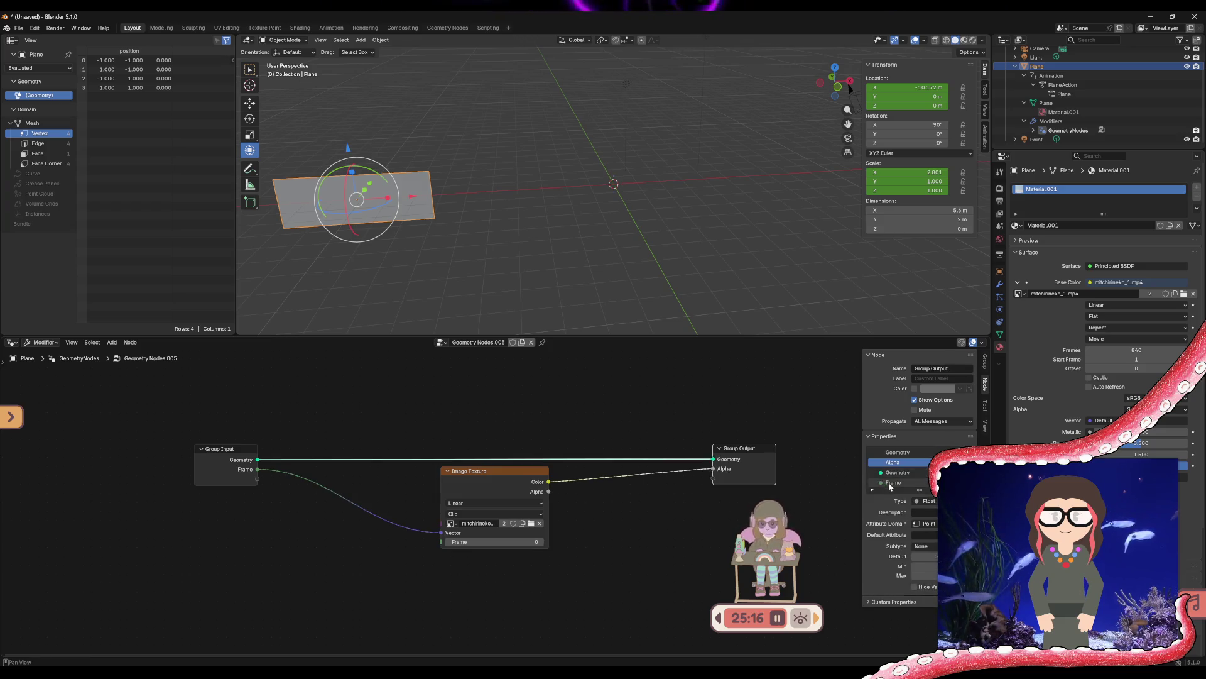
left_click(930, 502)
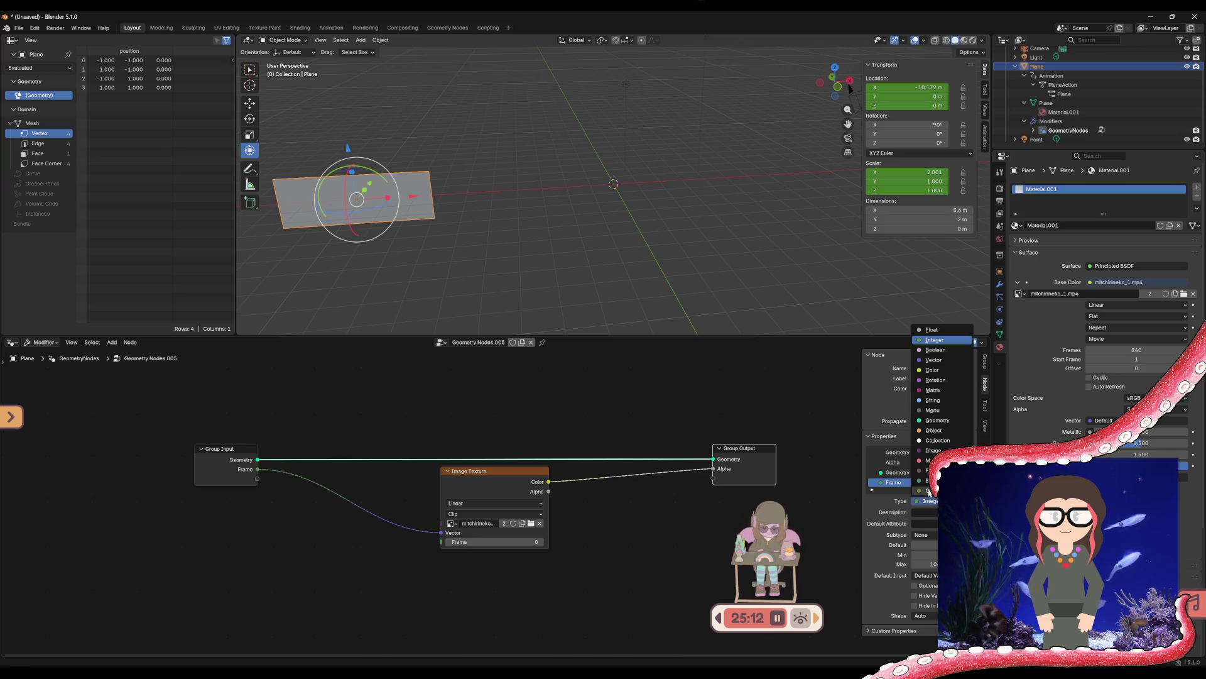
left_click(932, 370)
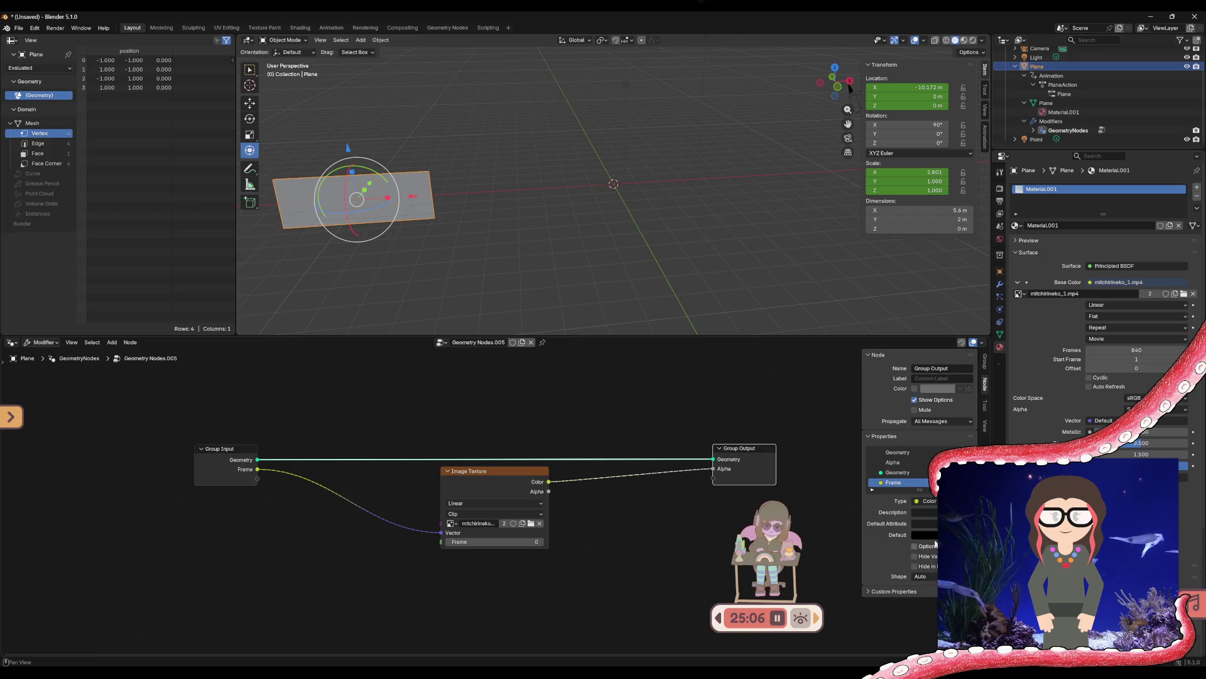
Rename the group socket to 'color', then to 'vector'
double_click(892, 482)
type("color")
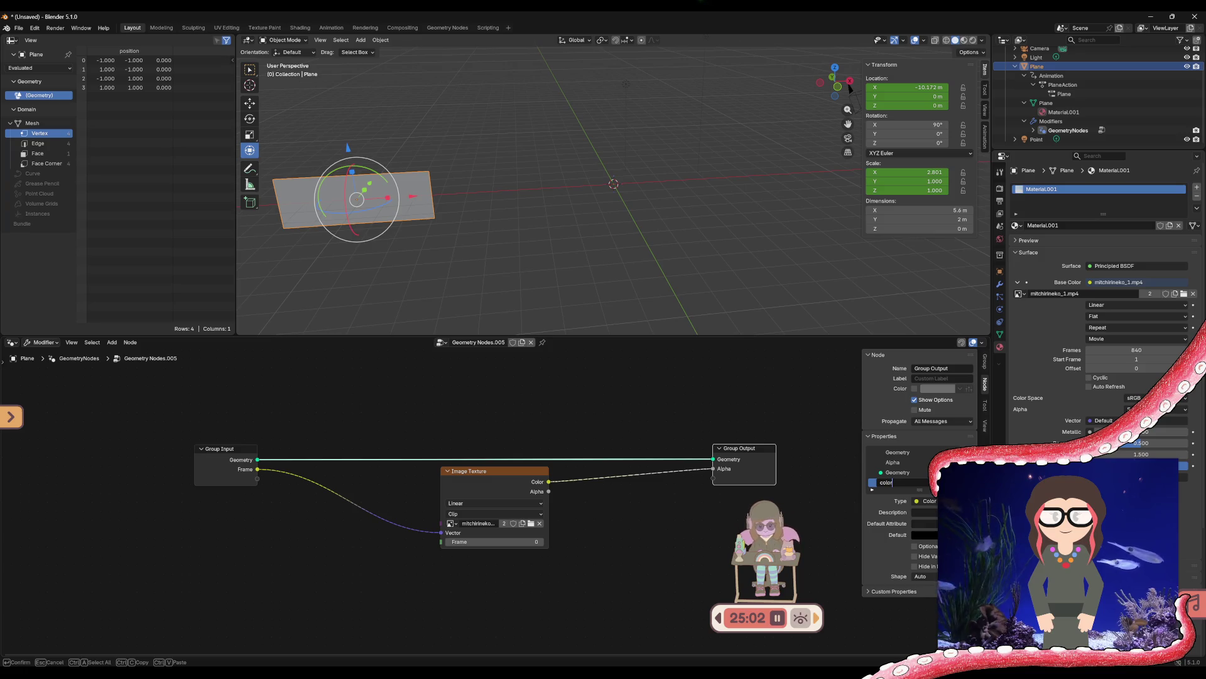
key("Return")
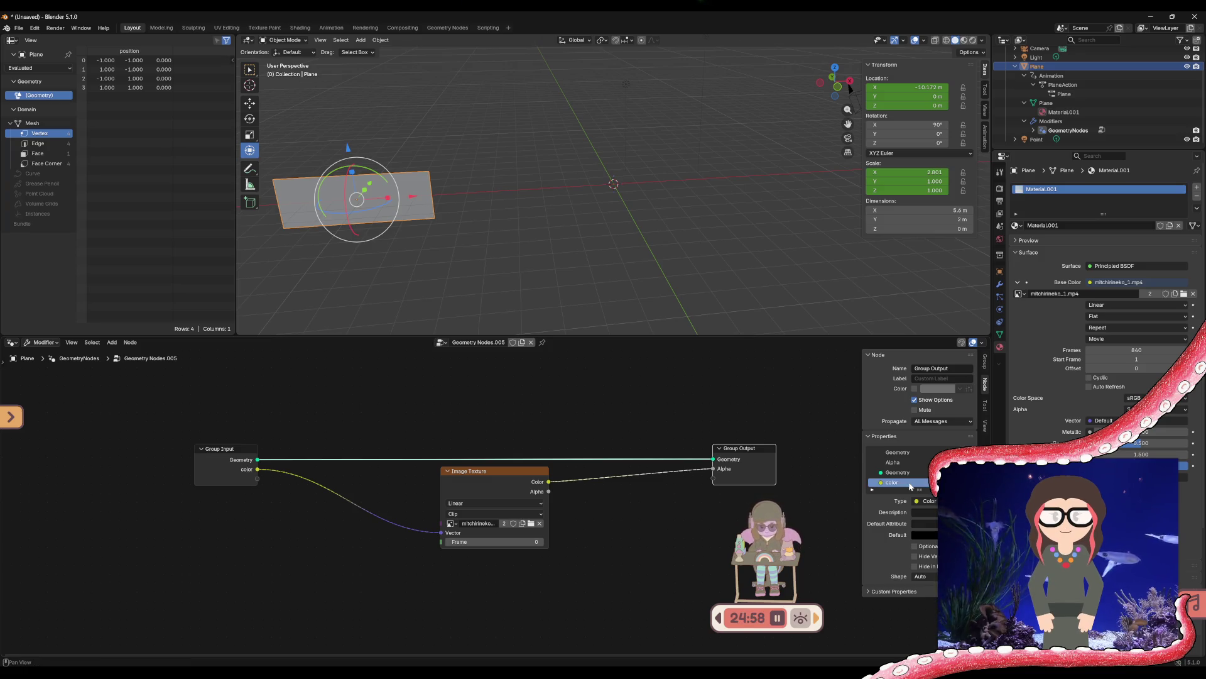
double_click(909, 484)
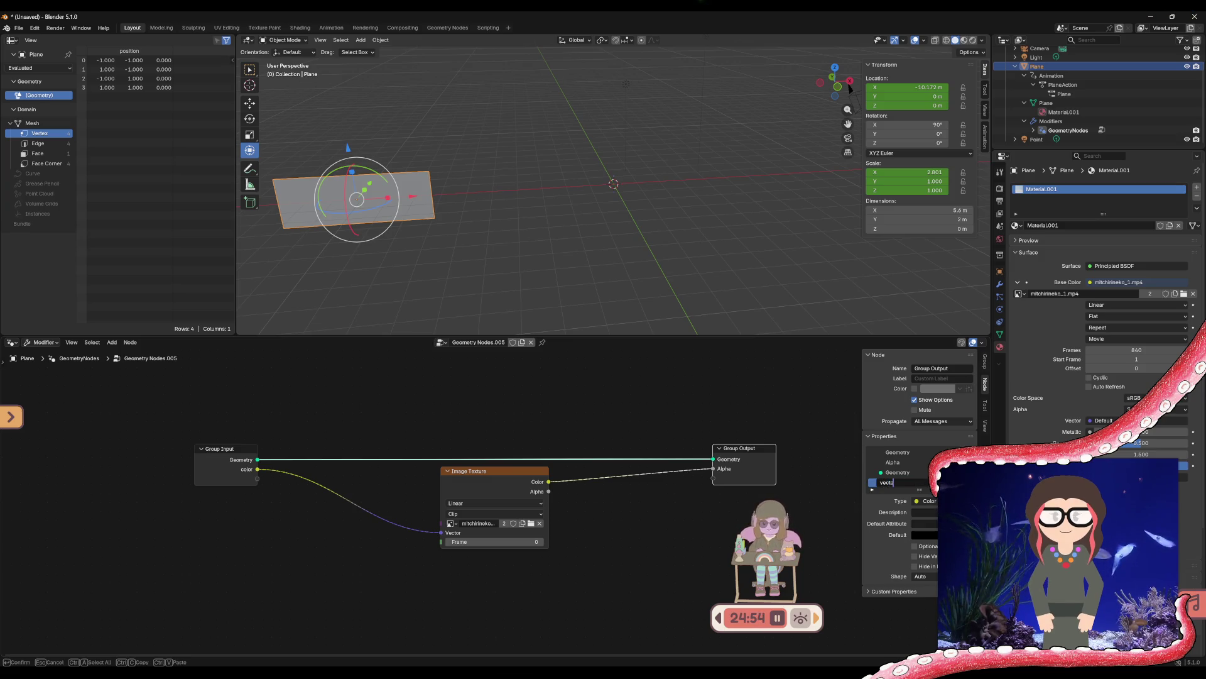
type("r")
key("Return")
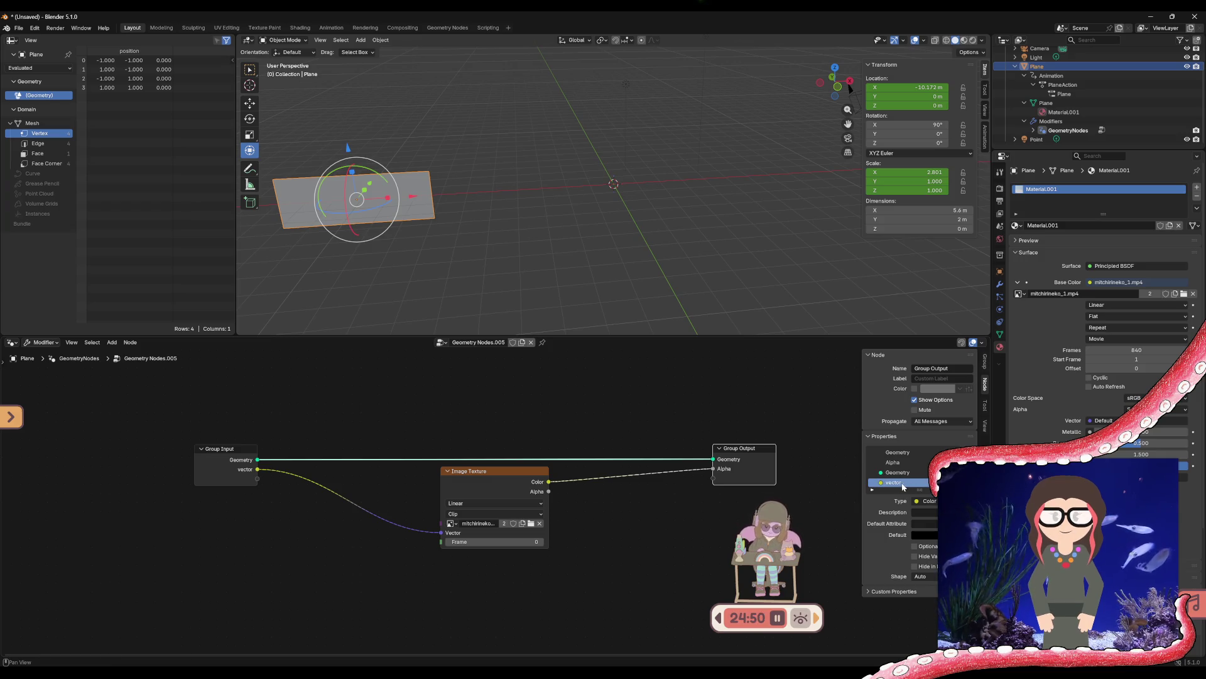
Set the vector socket's type to Vector, leaving its Subtype at None
left_click(921, 501)
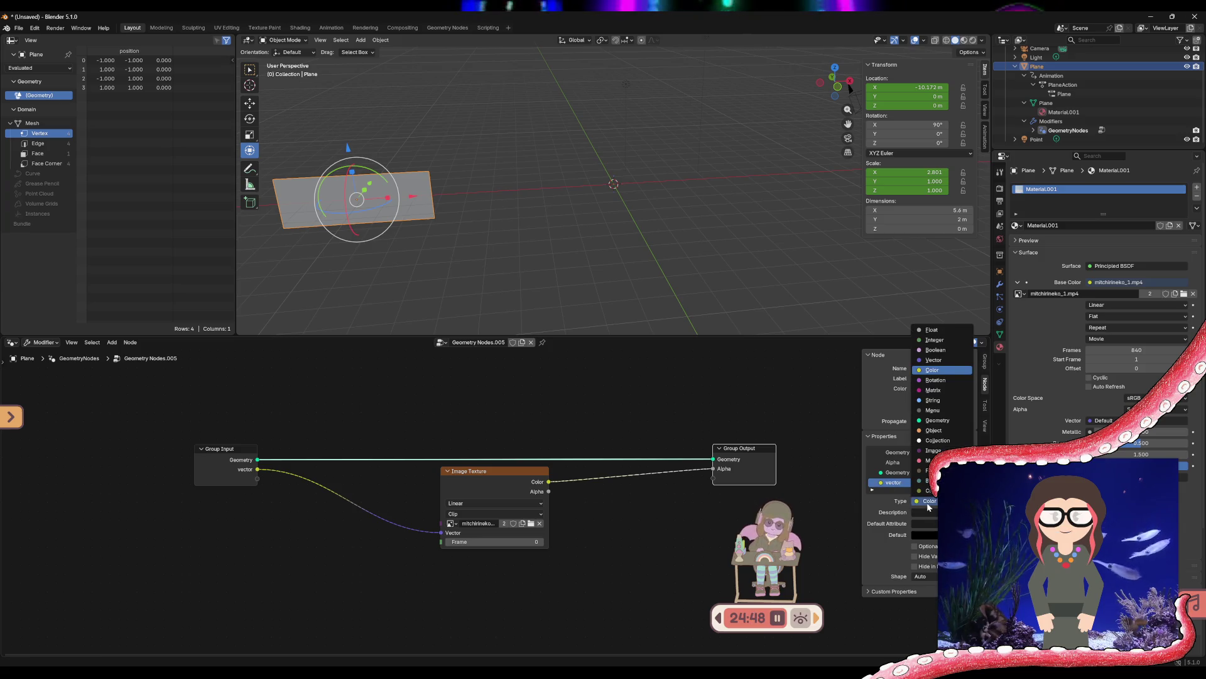
left_click(937, 420)
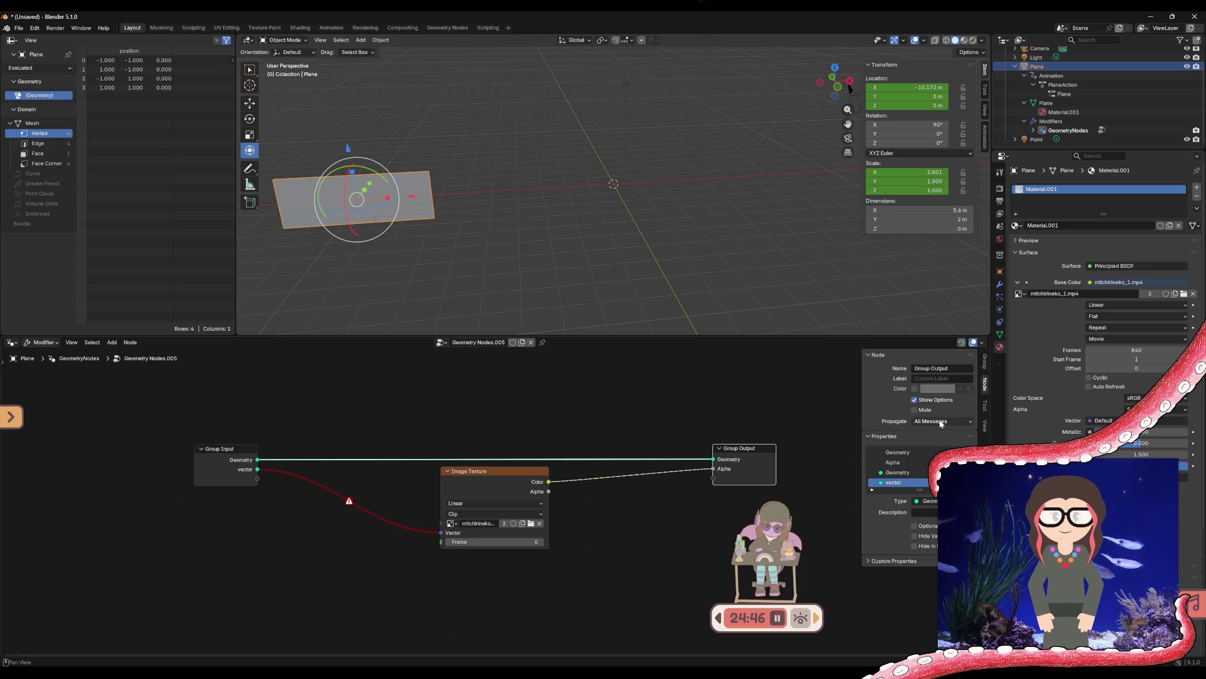
left_click(935, 502)
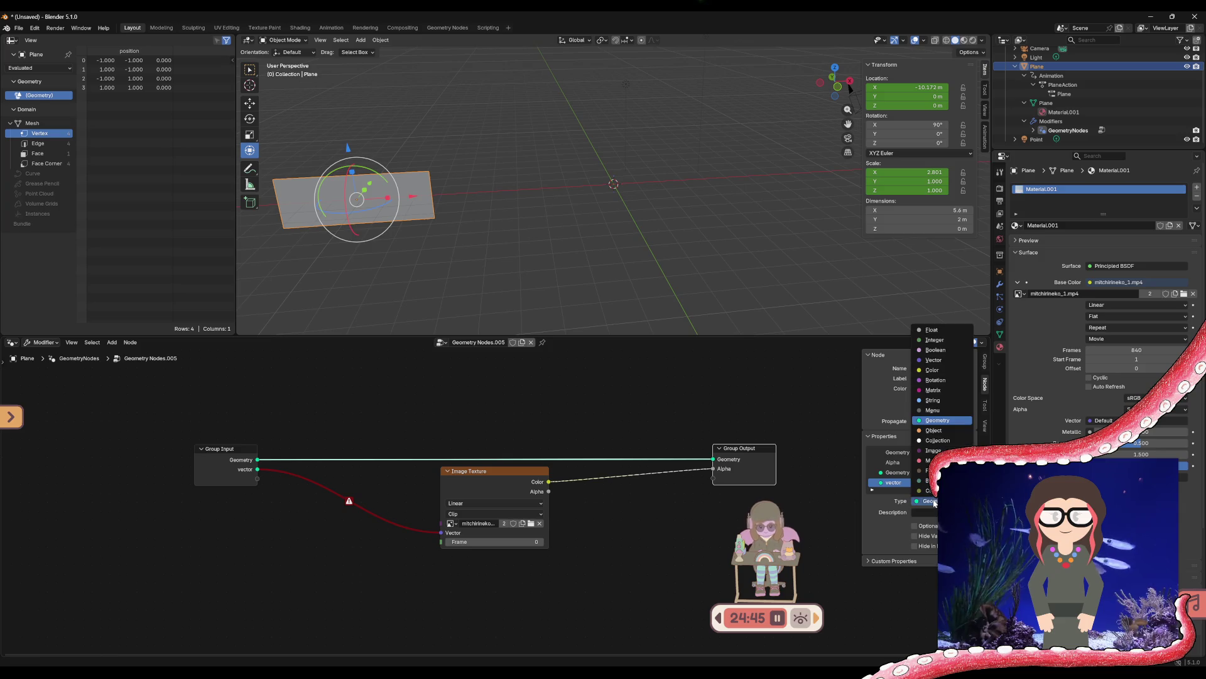
left_click(934, 360)
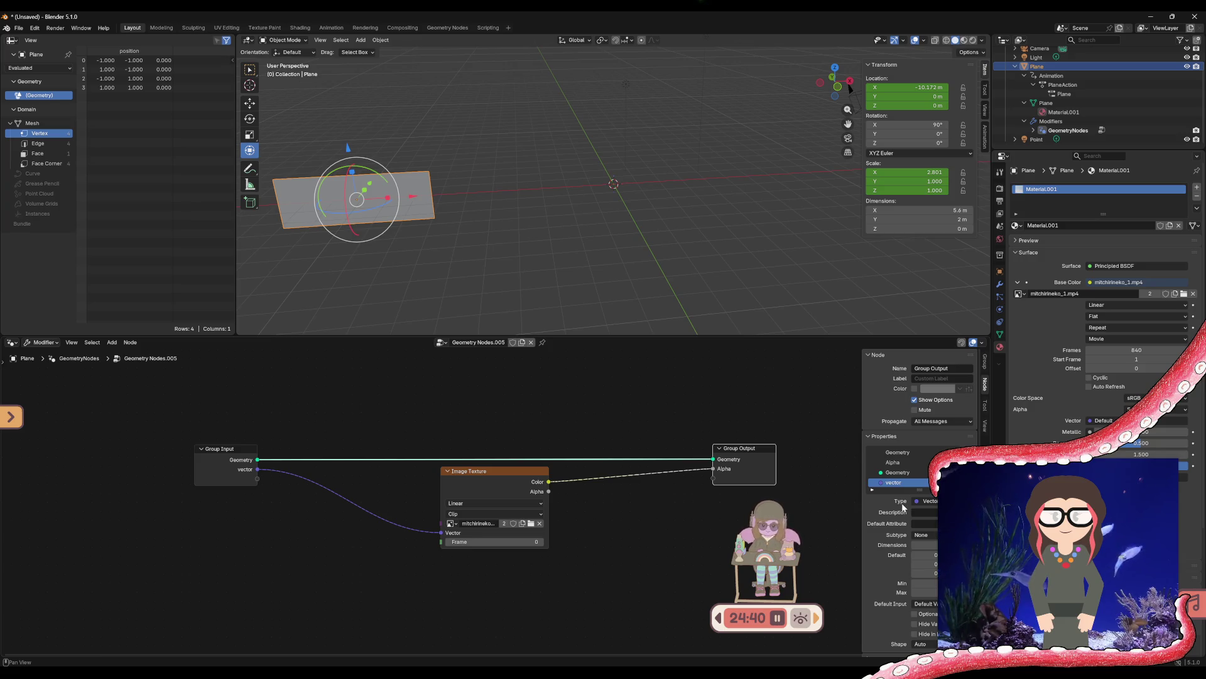
left_click(924, 525)
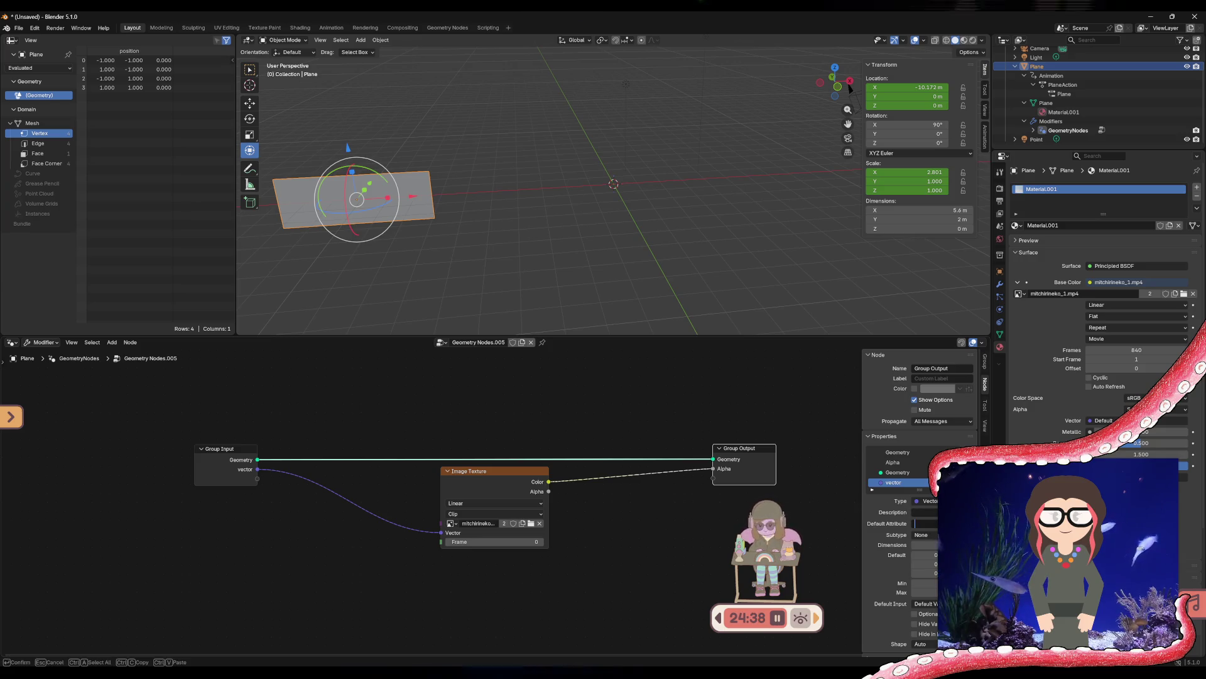
left_click(932, 534)
left_click(933, 536)
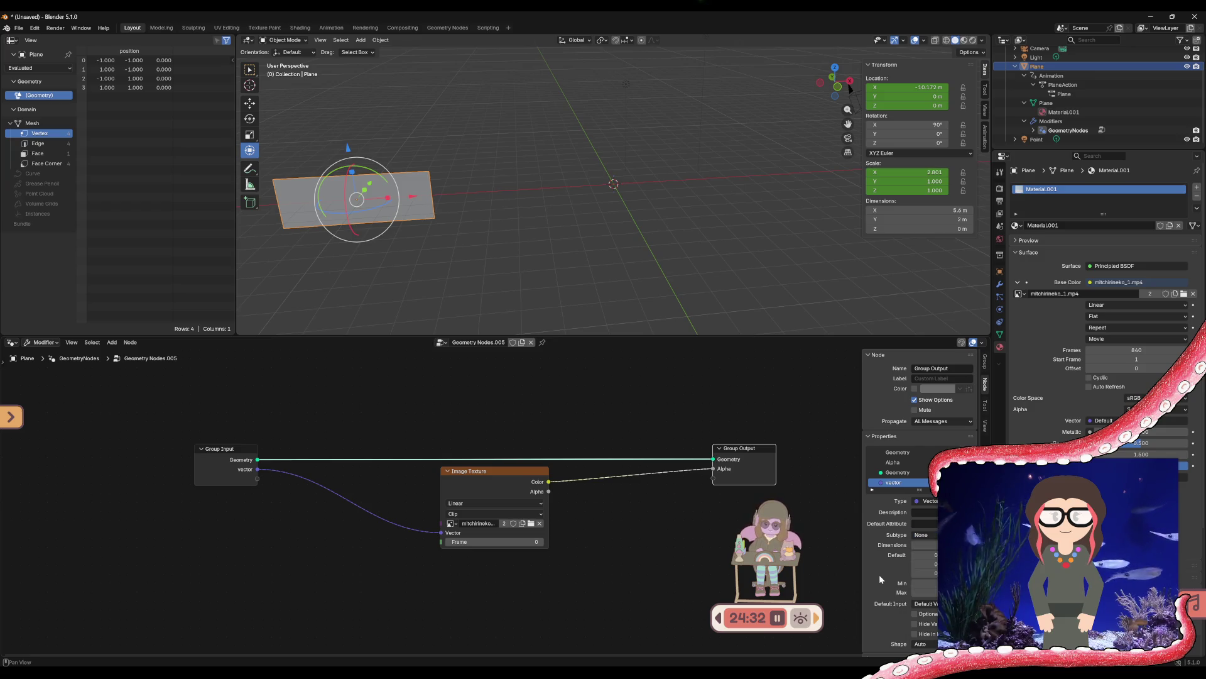
scroll(880, 575, "down", 1)
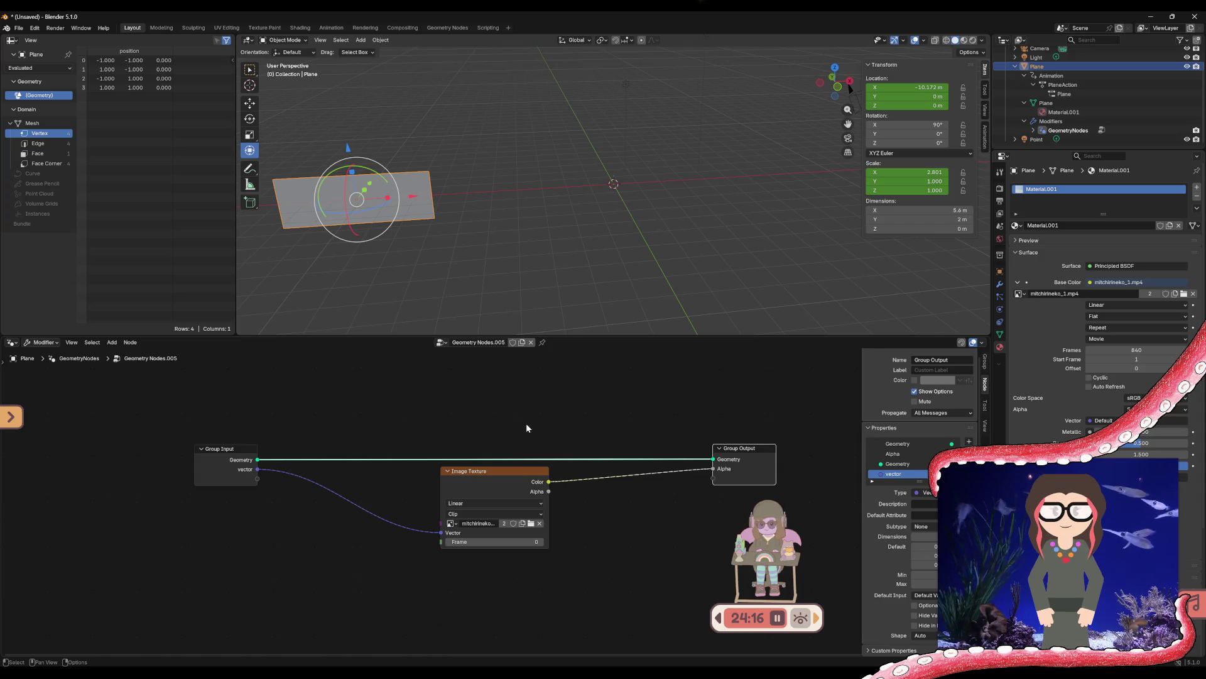
Browse the node editor's Add menu without adding a node
right_click(383, 414)
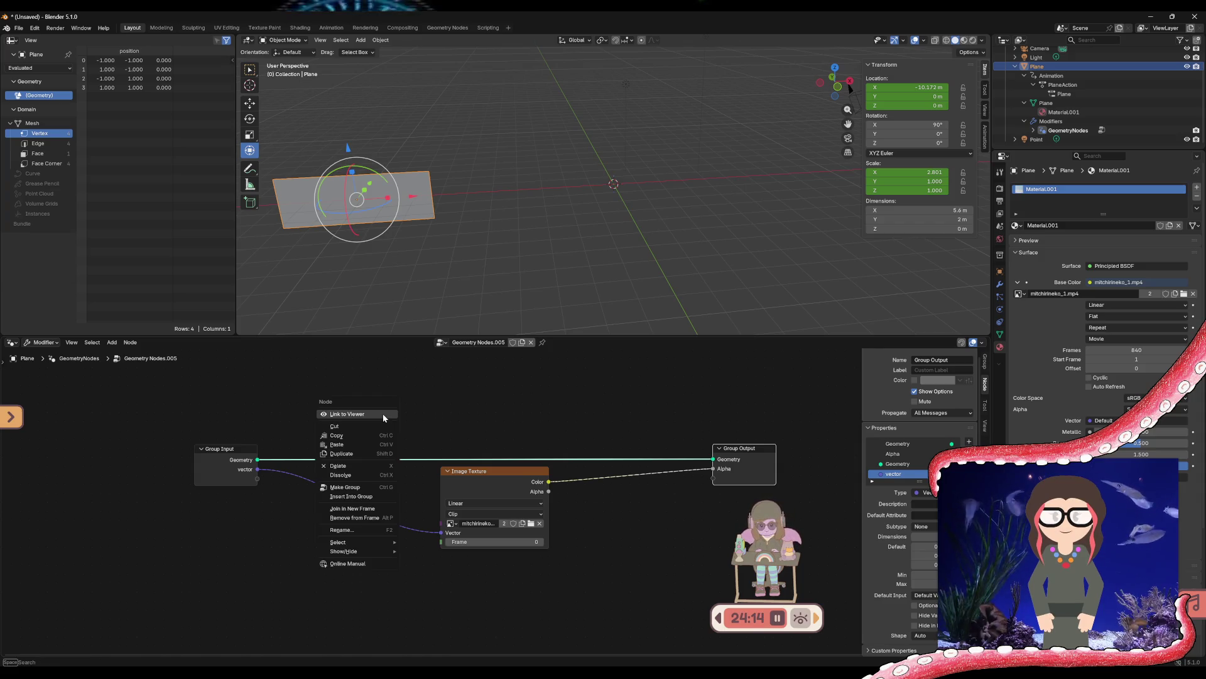
left_click(112, 342)
mouse_move(135, 374)
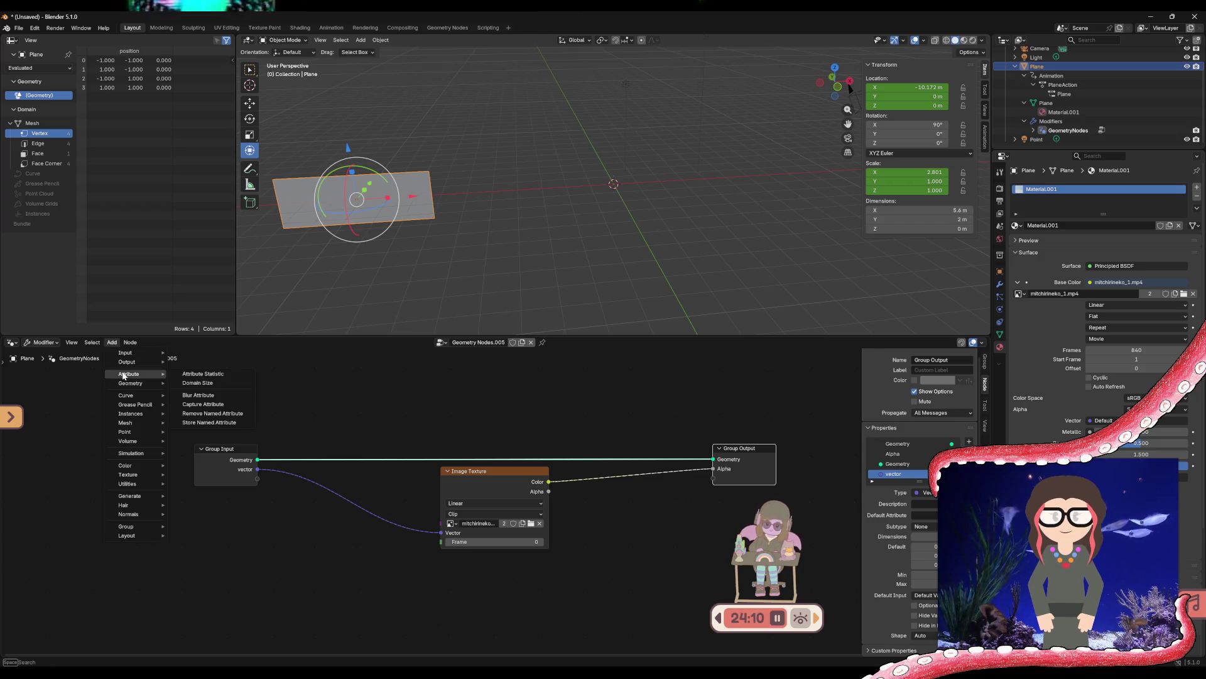
mouse_move(135, 413)
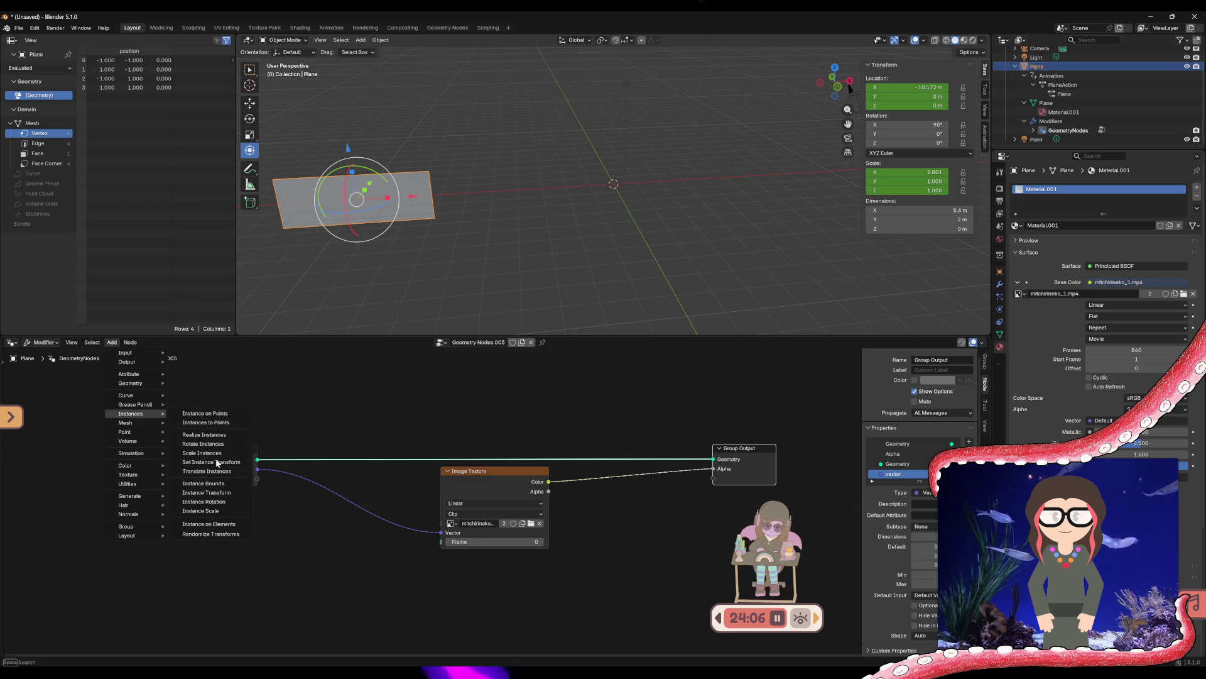
mouse_move(132, 480)
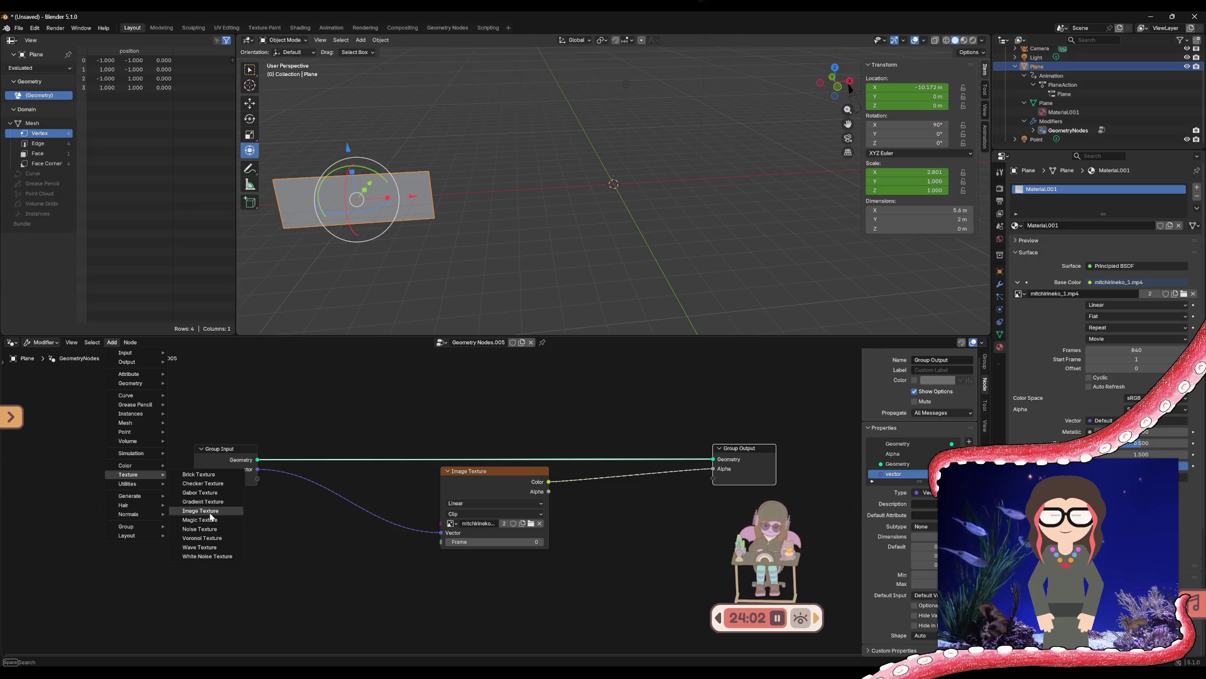
Slide the Image Texture node left beside Group Input, keep Frame at 0, and switch to YouTube Music
left_click(482, 473)
left_click_drag(481, 473, 351, 474)
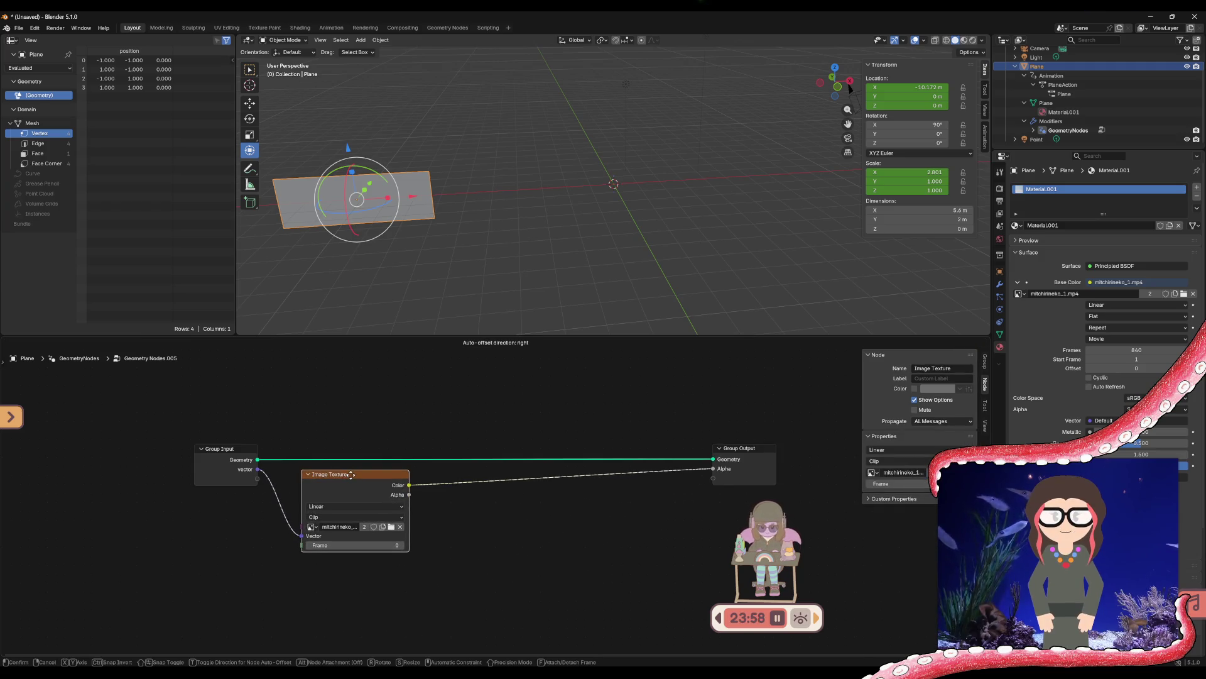
left_click(351, 477)
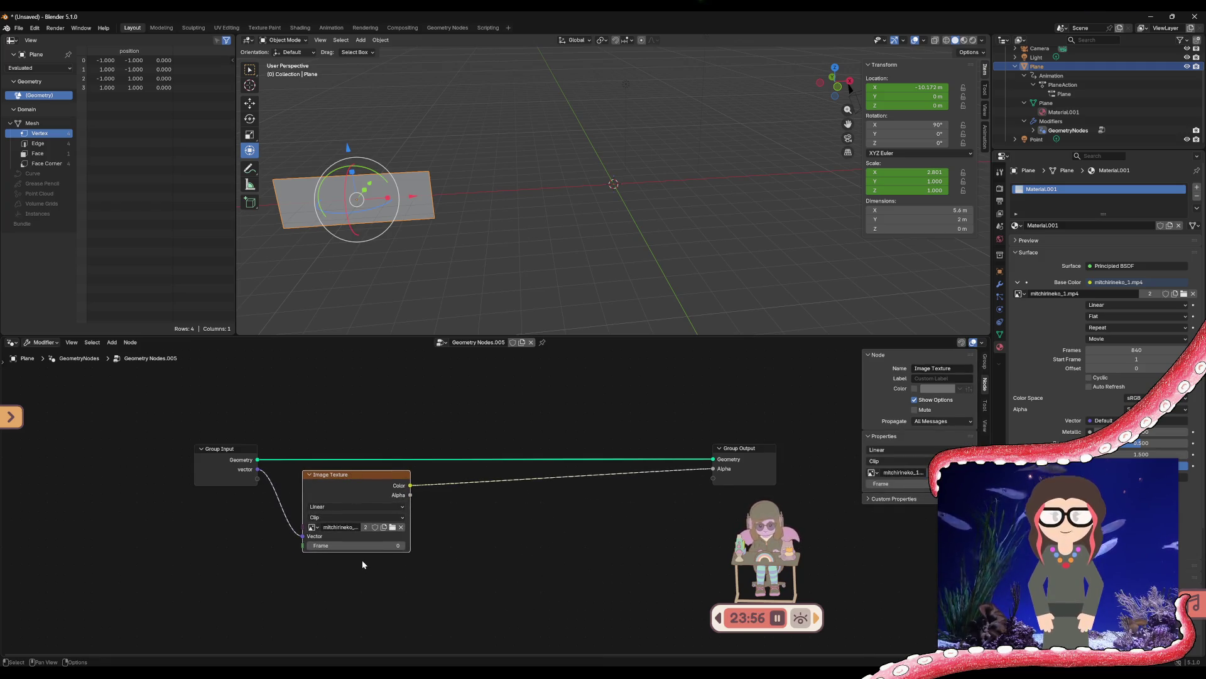
left_click(377, 545)
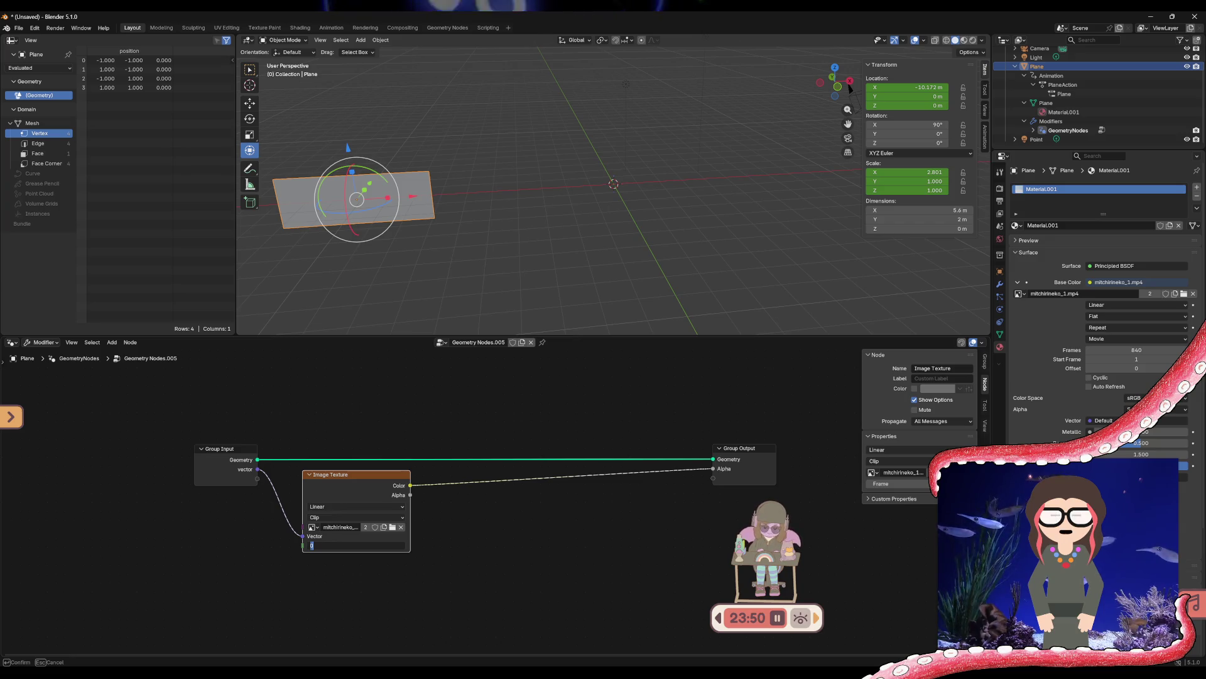
left_click(421, 541)
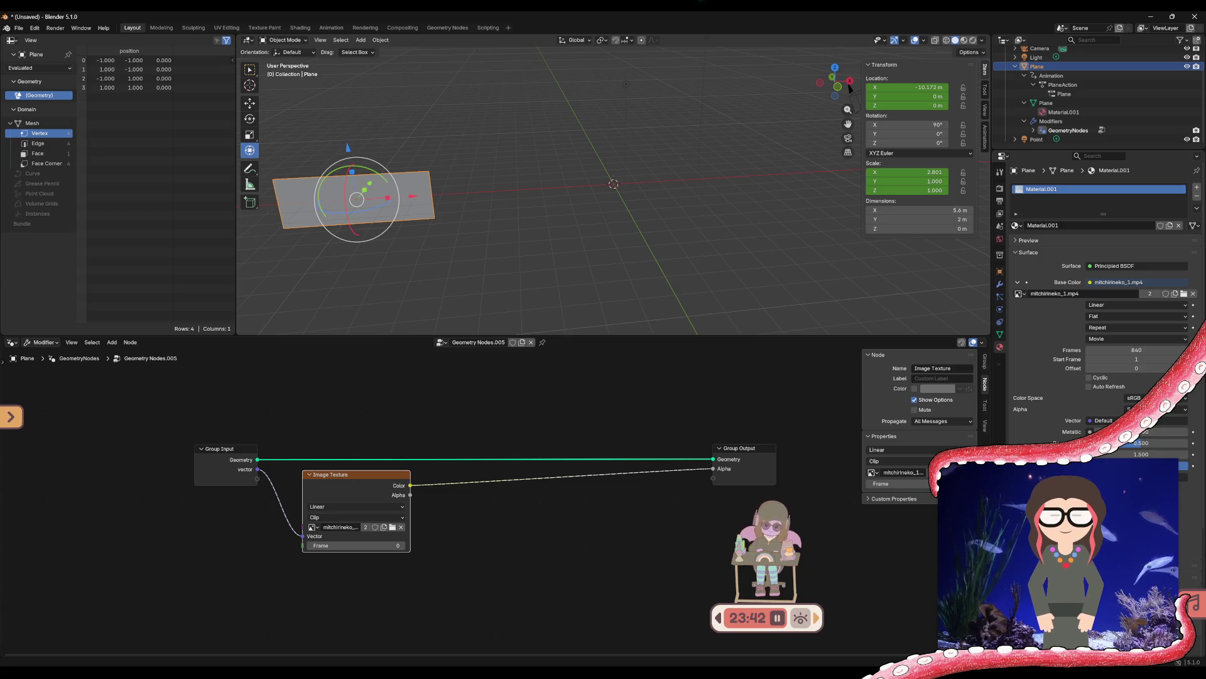
key("alt+Tab")
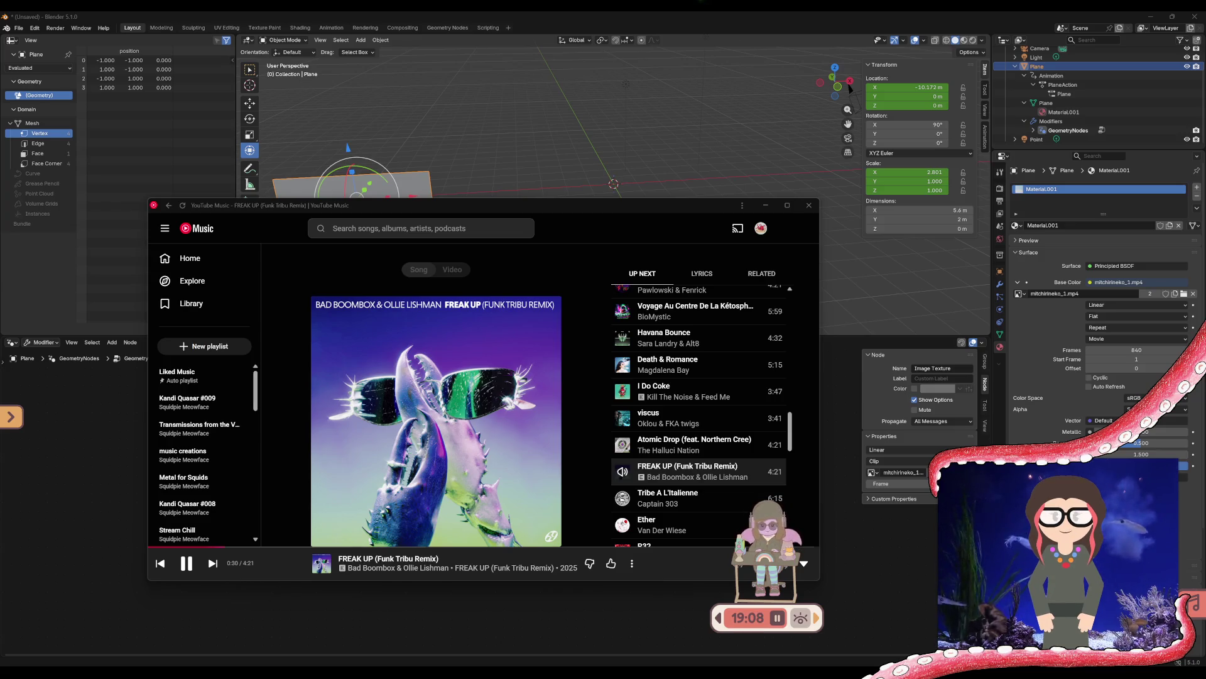
Pause and resume 'FREAK UP (Funk Tribu Remix)', then drag the YouTube Music window off screen
left_click(186, 562)
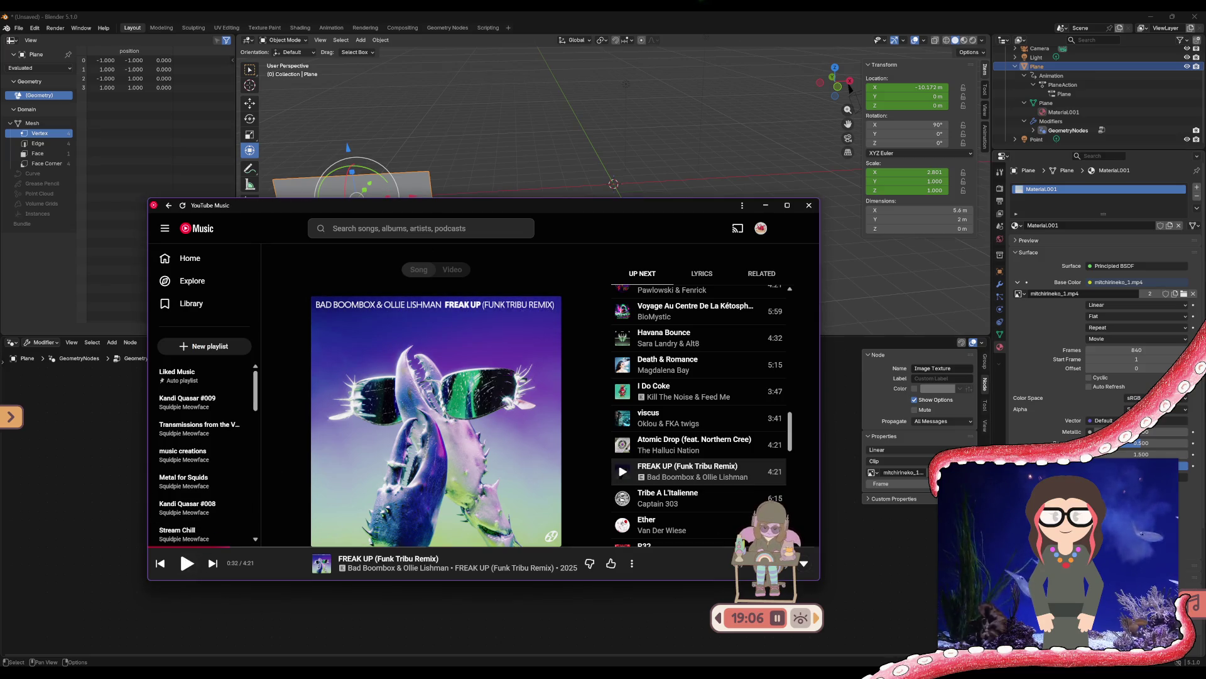
left_click(186, 563)
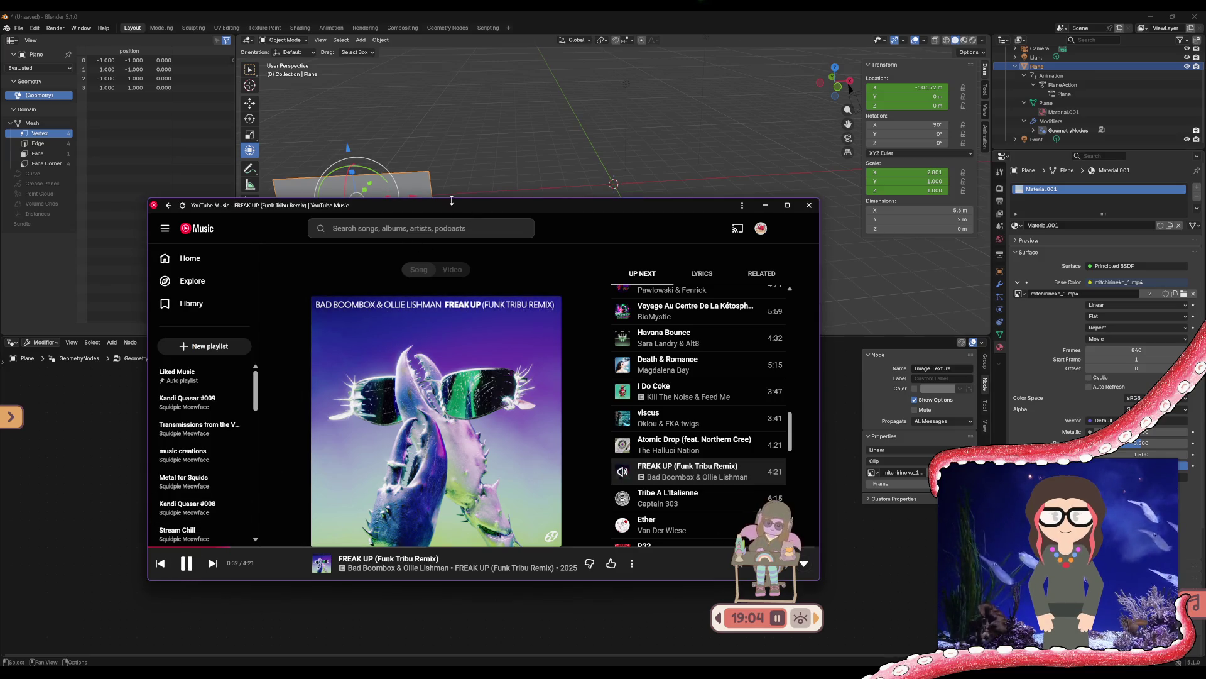
mouse_move(450, 207)
left_mouse_down()
mouse_move(397, 235)
mouse_move(0, 282)
left_mouse_up()
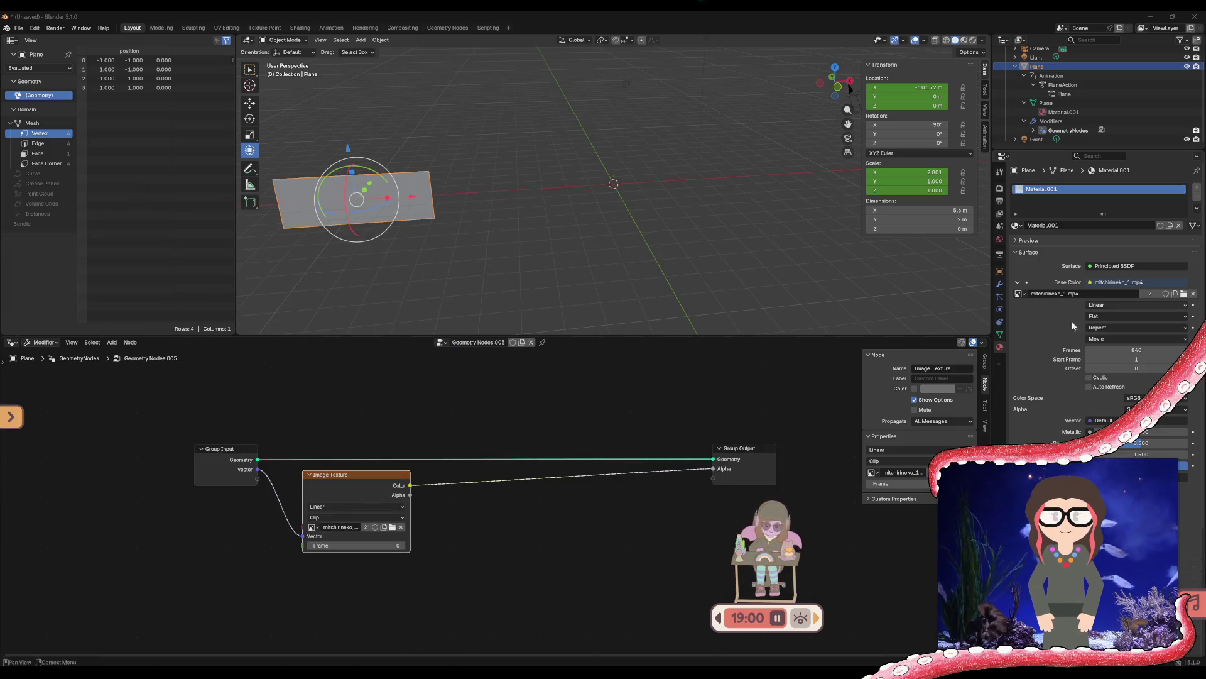
Delete the Image Texture node from the tree
left_click(310, 475)
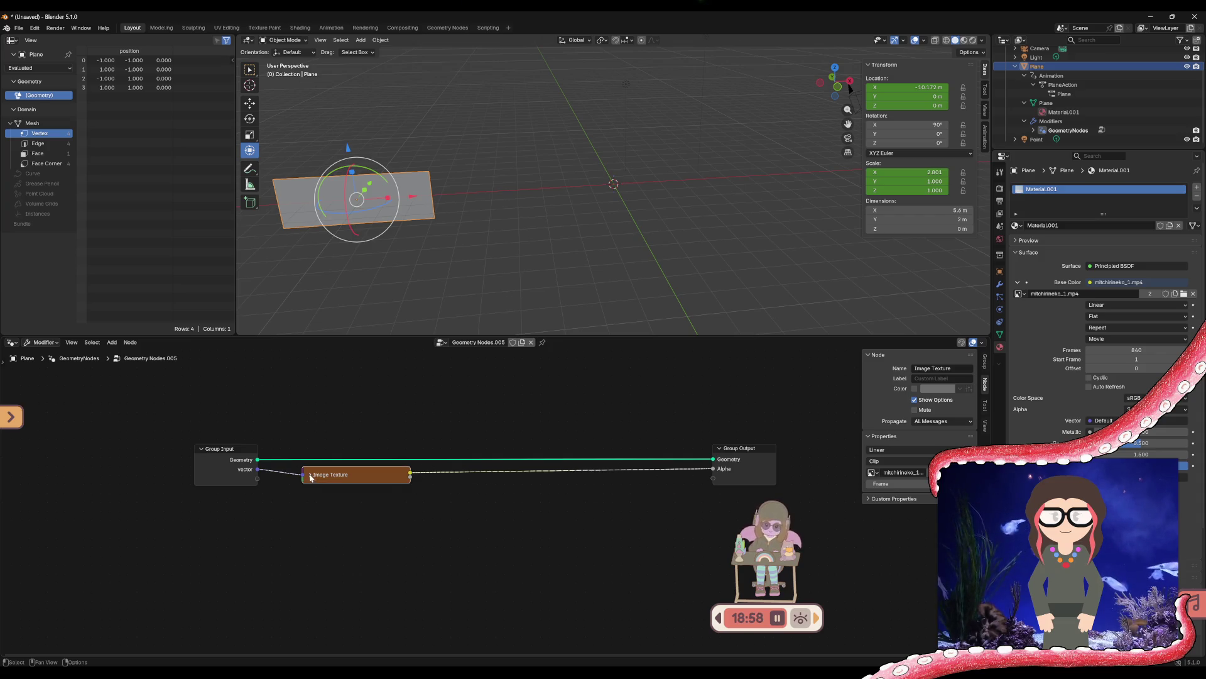
left_click(310, 476)
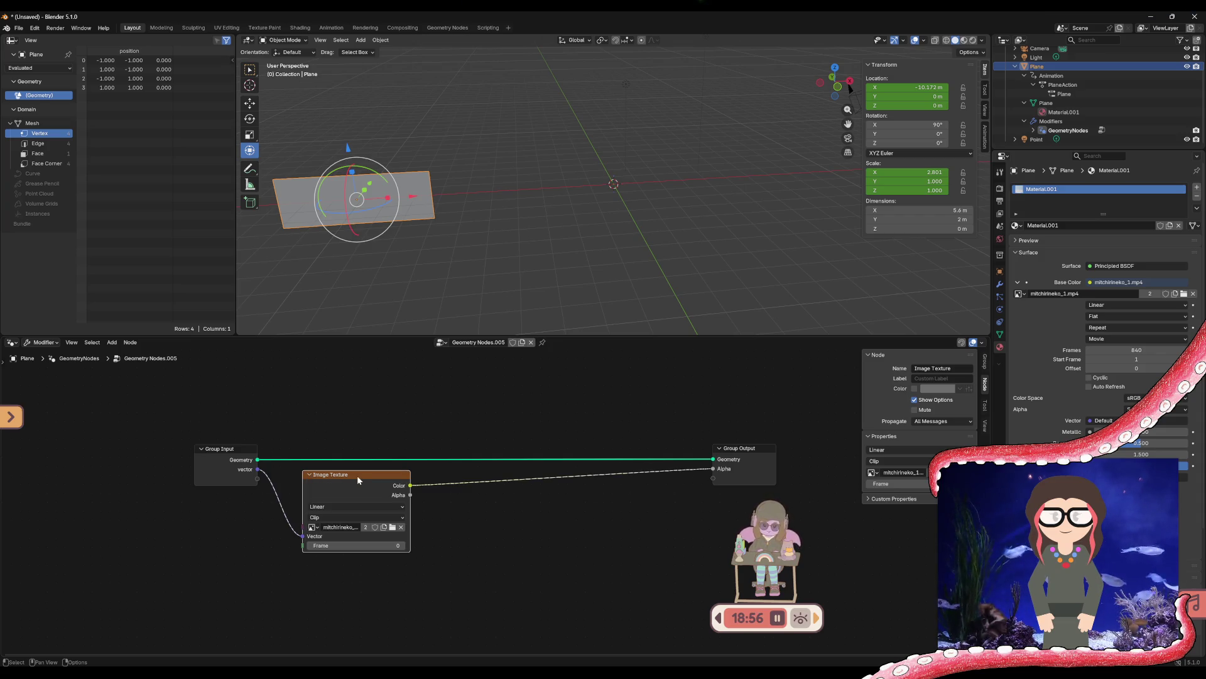
key("x")
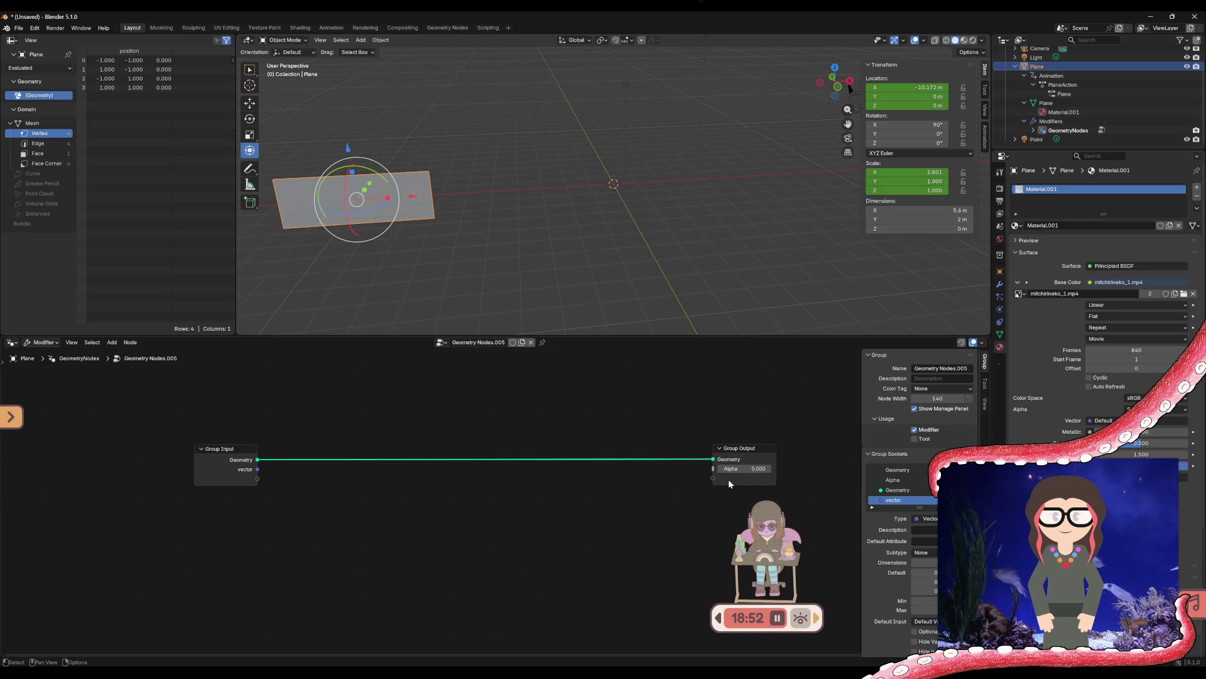
Remove the vector input and Alpha output sockets from the group interface
left_click(713, 473)
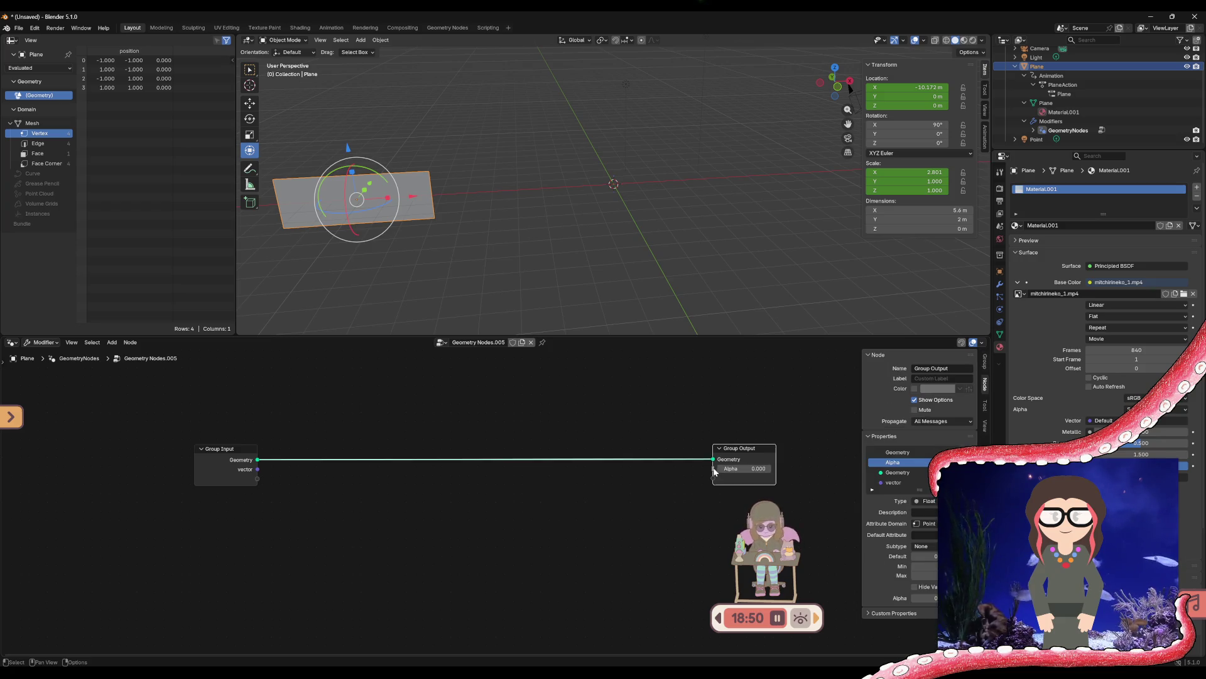
left_click(898, 484)
key("x")
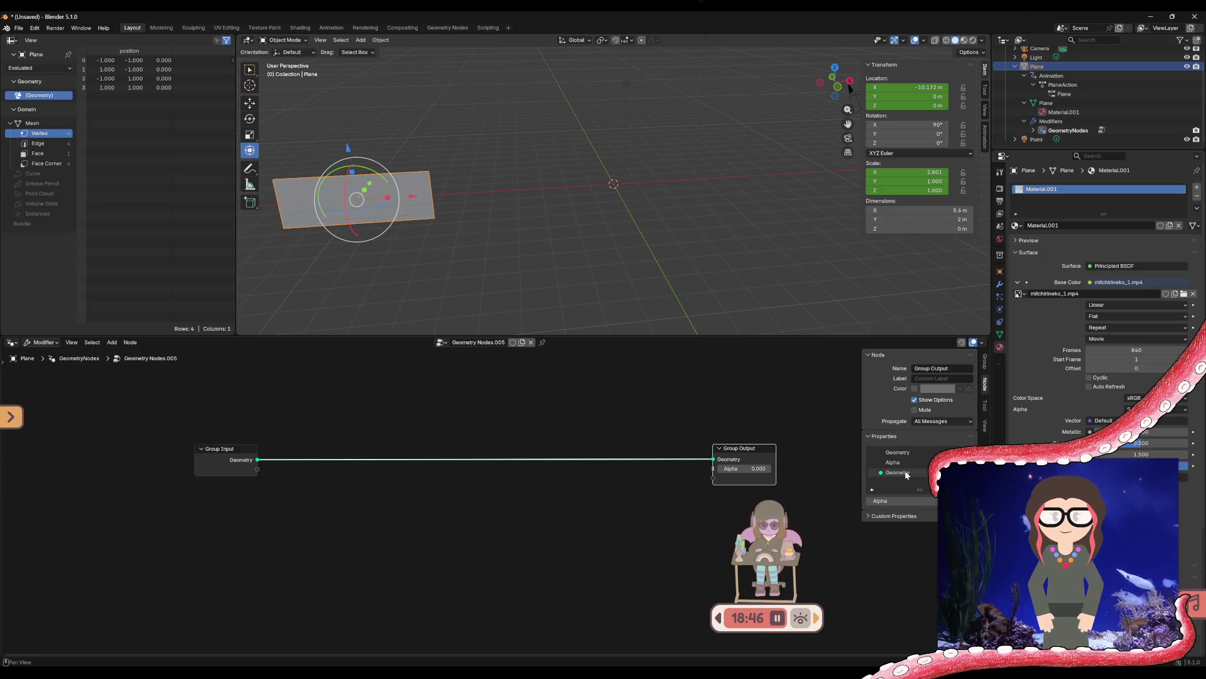
key("x")
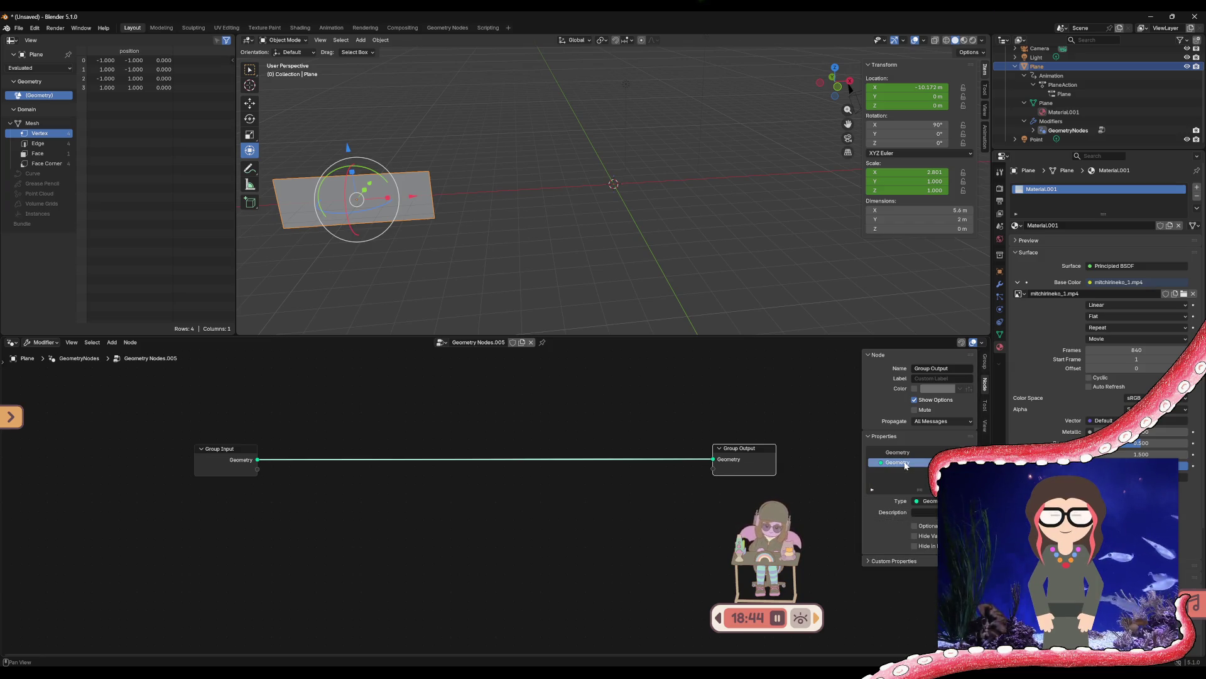
right_click(372, 471)
Add a Set Material node from the Add menu's Geometry > Material category
mouse_move(375, 469)
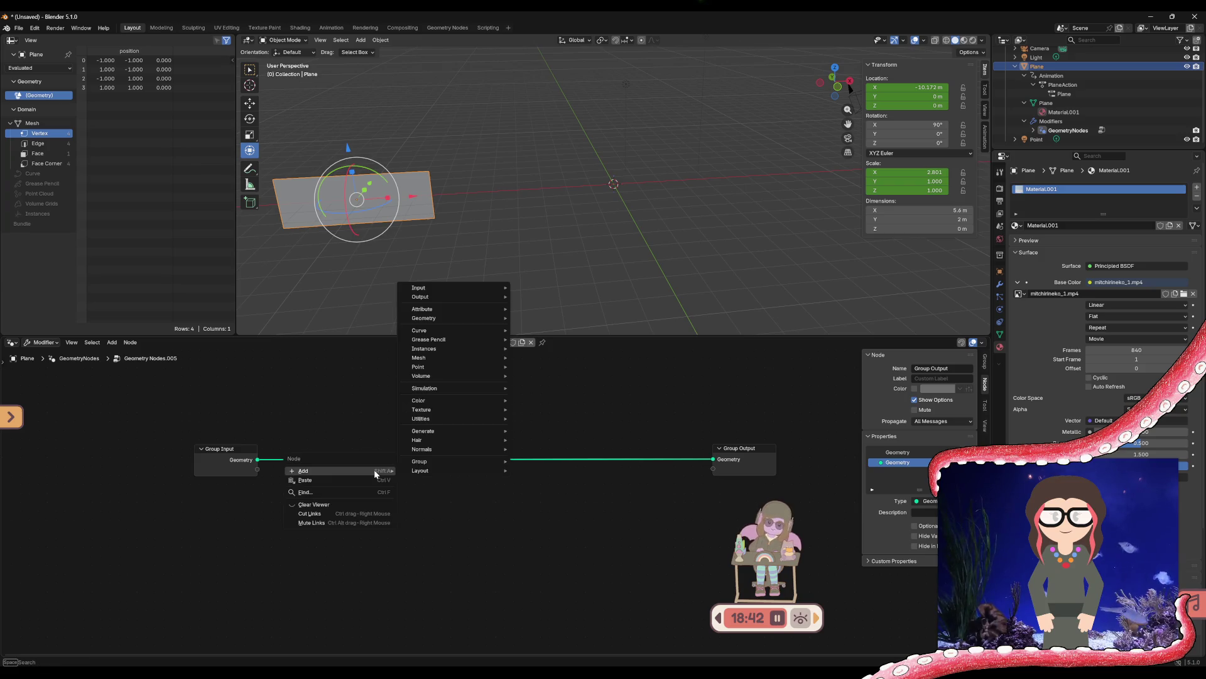
mouse_move(477, 439)
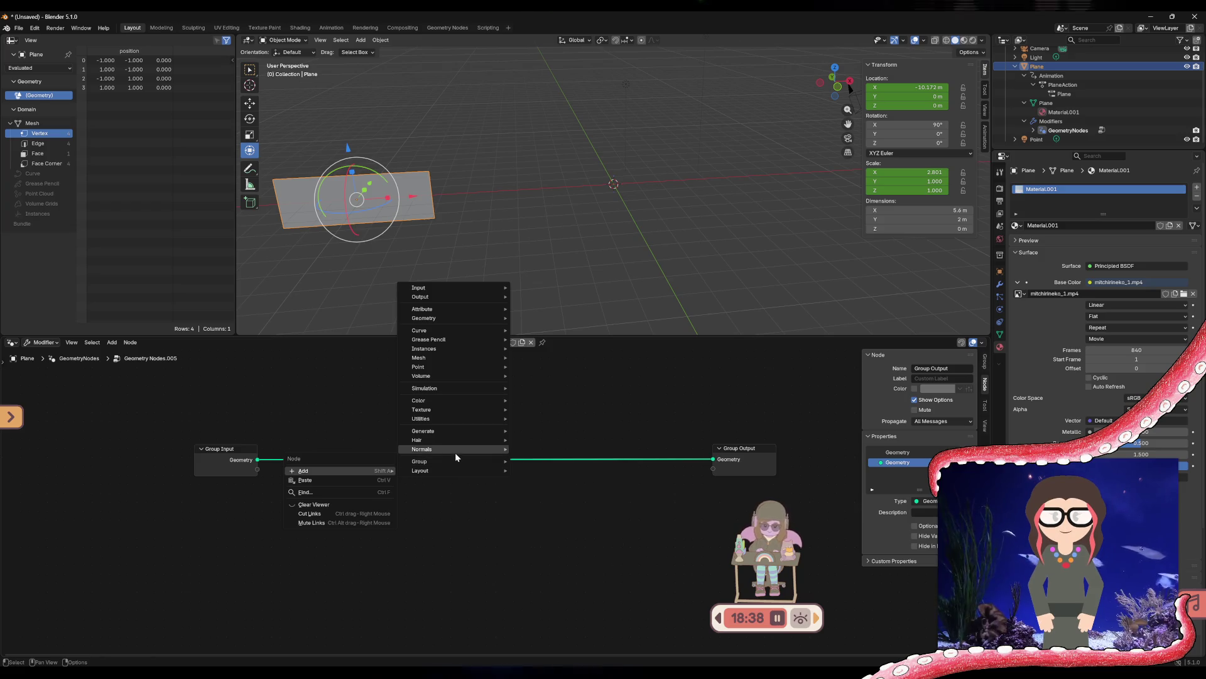
mouse_move(449, 368)
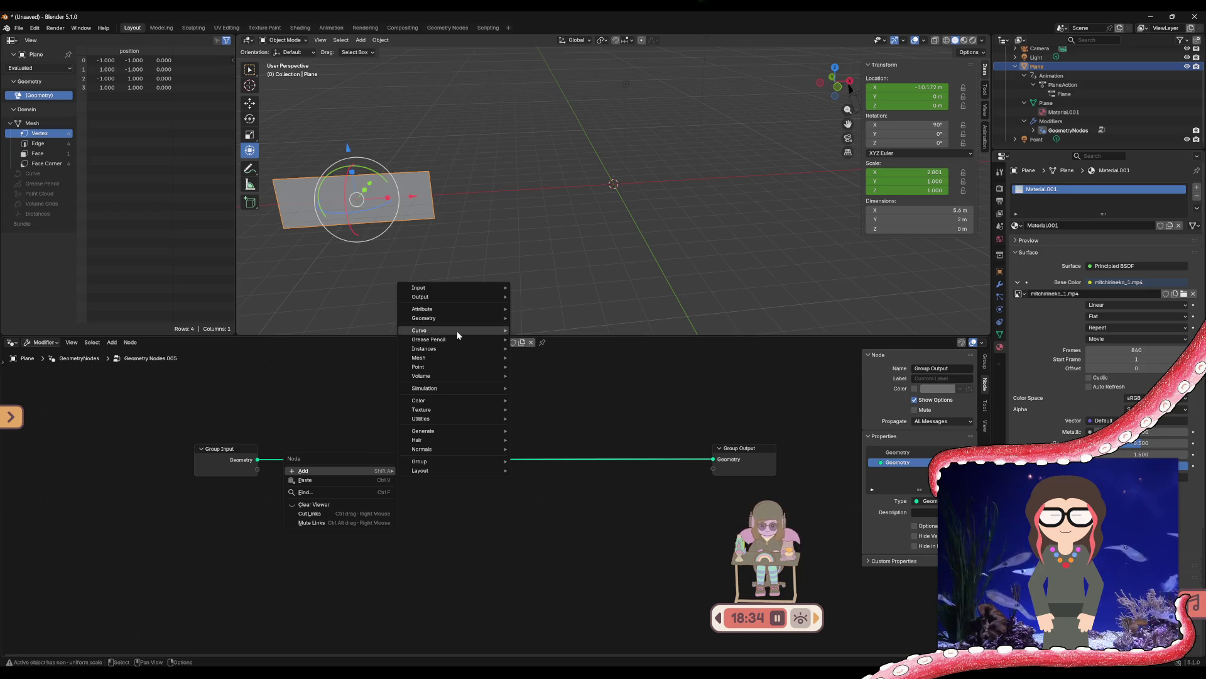
mouse_move(457, 330)
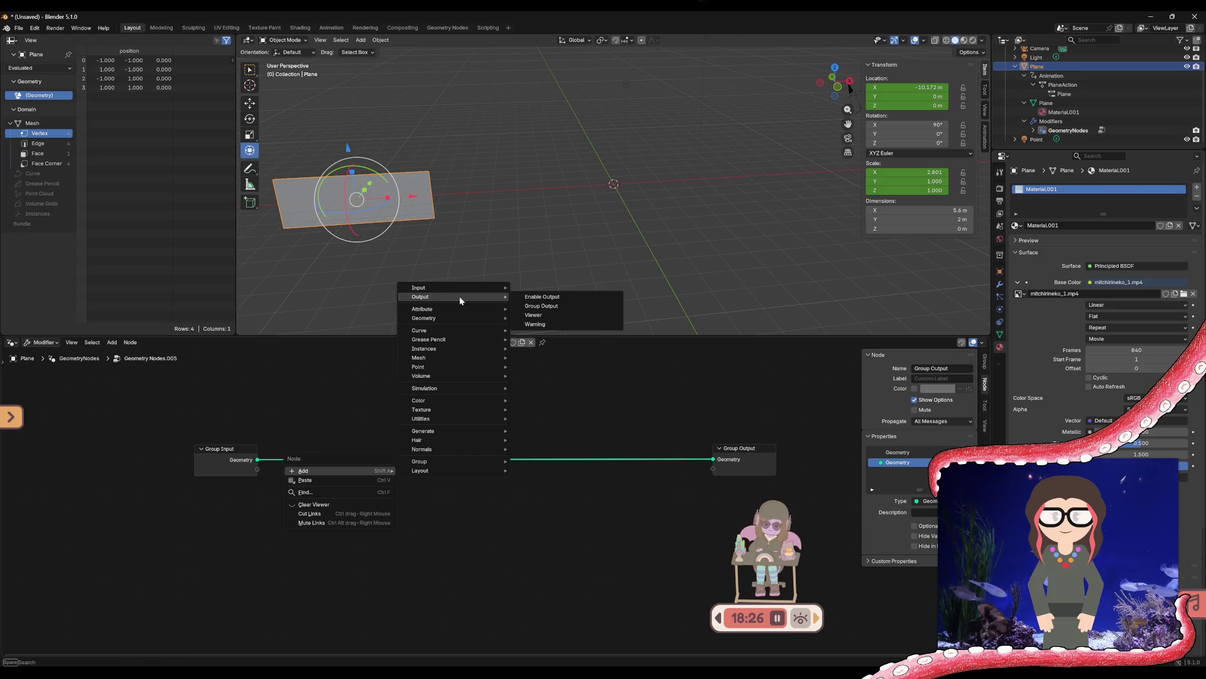
mouse_move(465, 287)
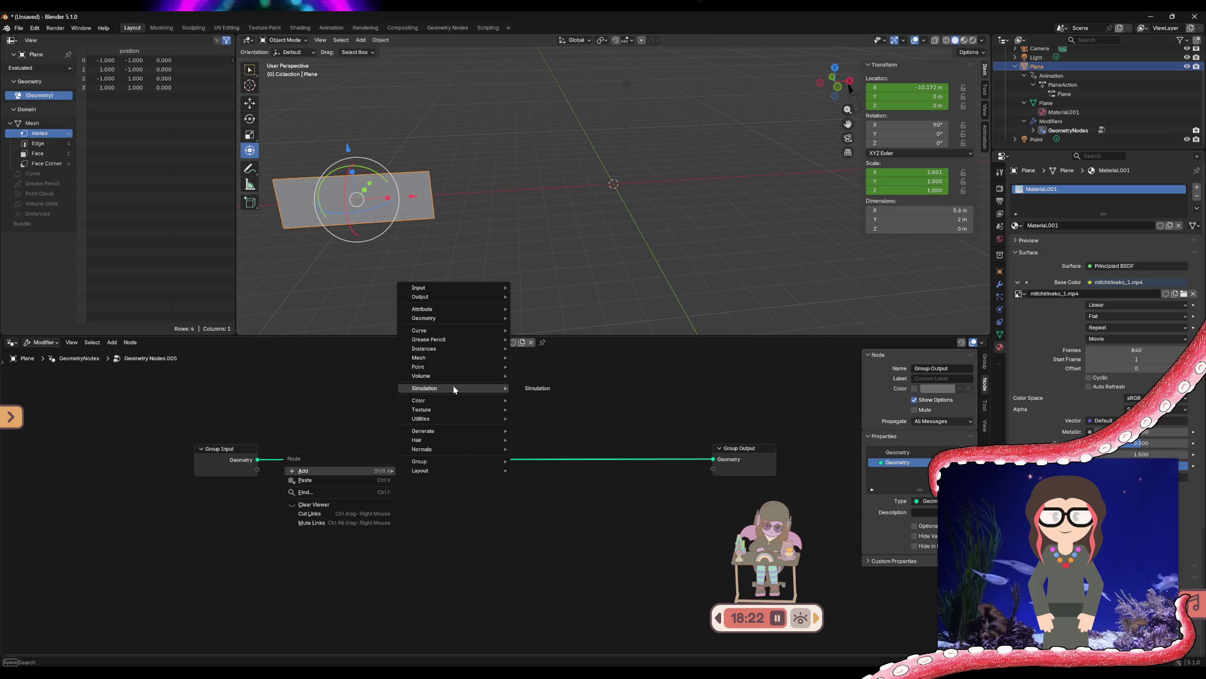
mouse_move(455, 406)
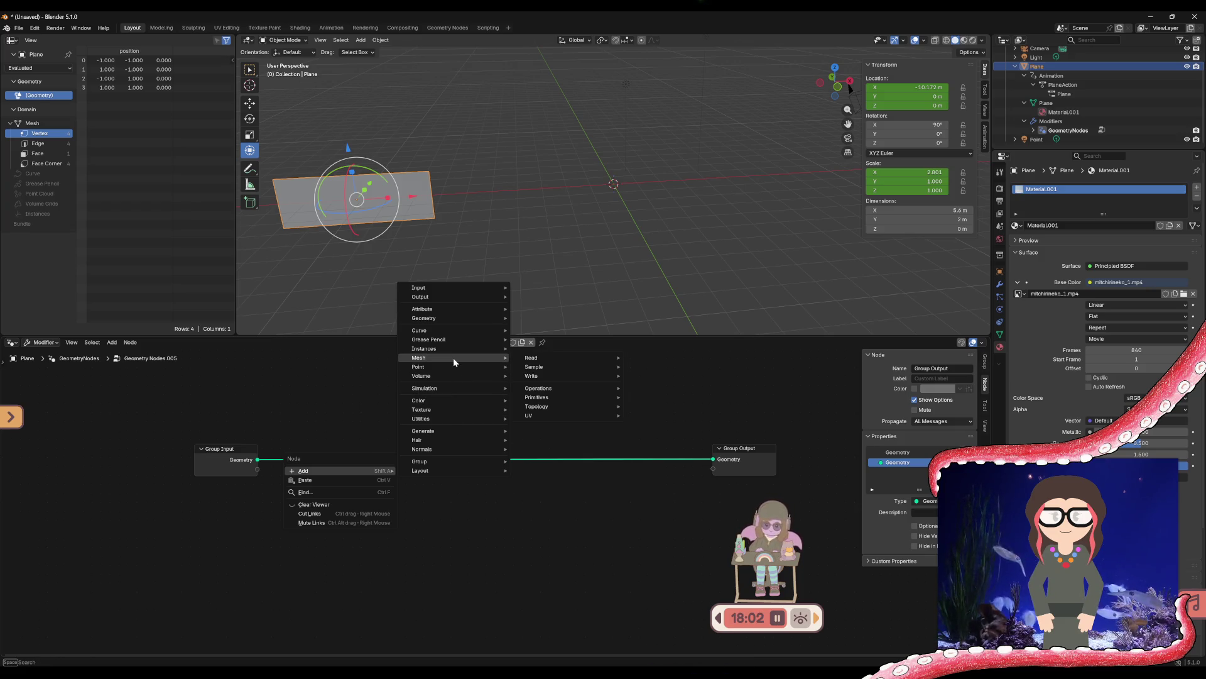
mouse_move(544, 388)
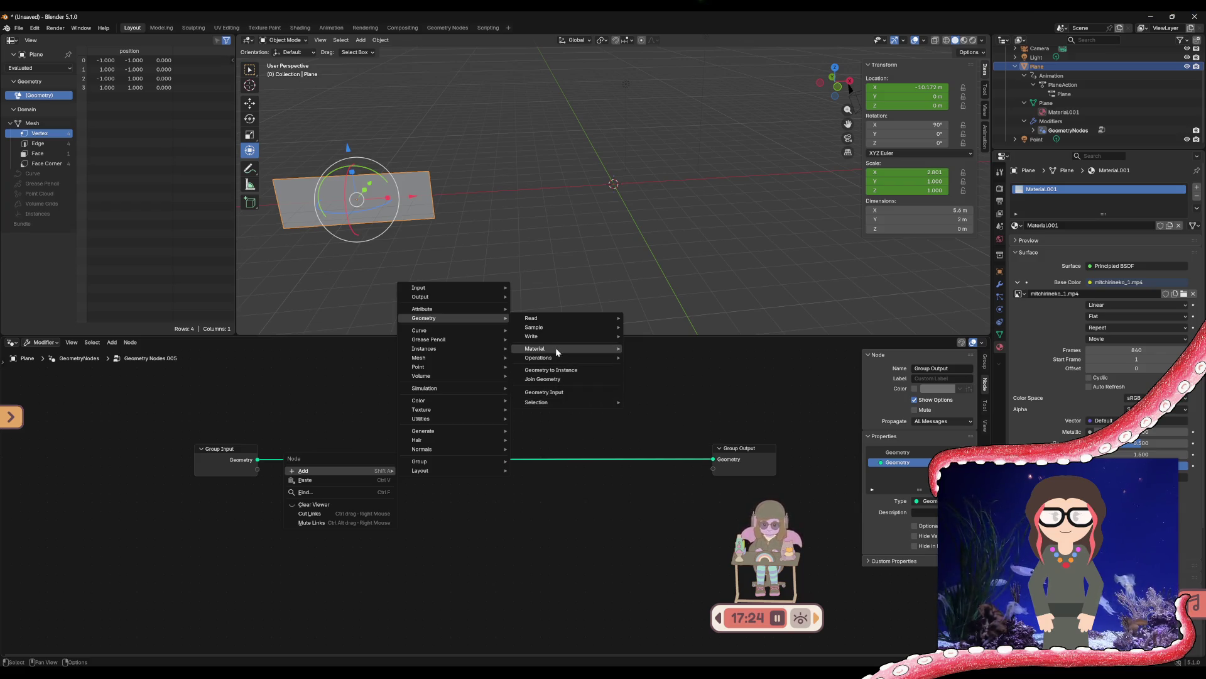
mouse_move(556, 349)
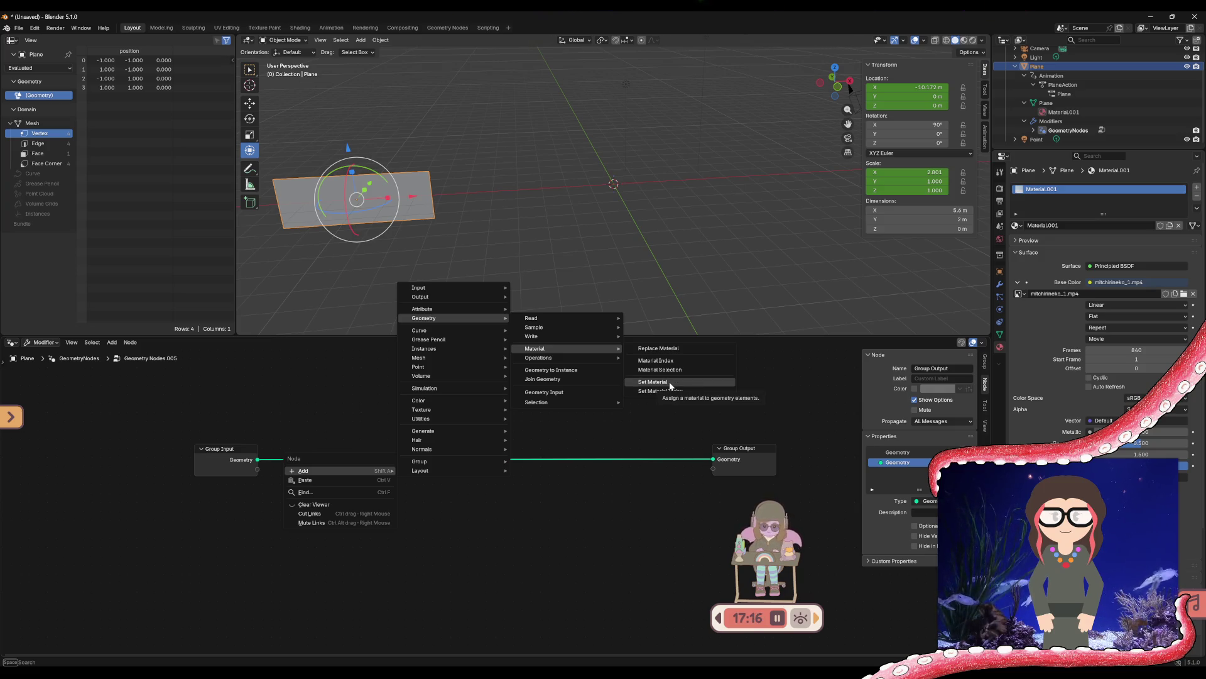
left_click(670, 386)
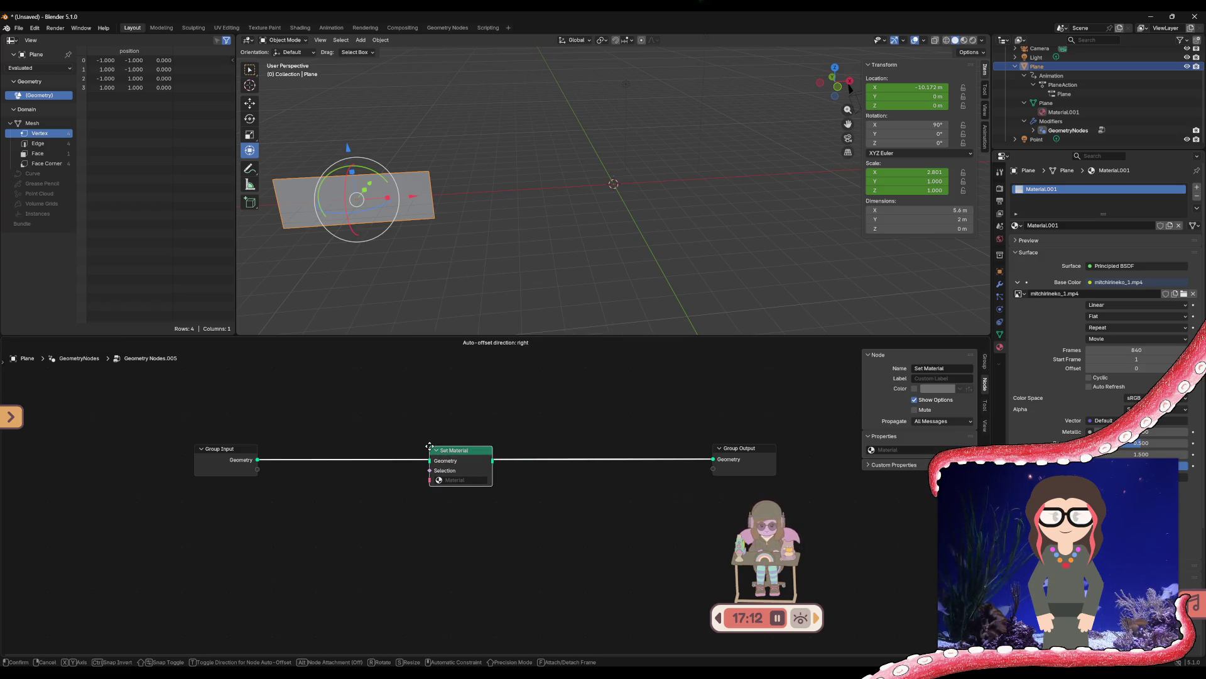
Place Set Material on the Group Input–Group Output Geometry link and pick Material.001
left_click(430, 445)
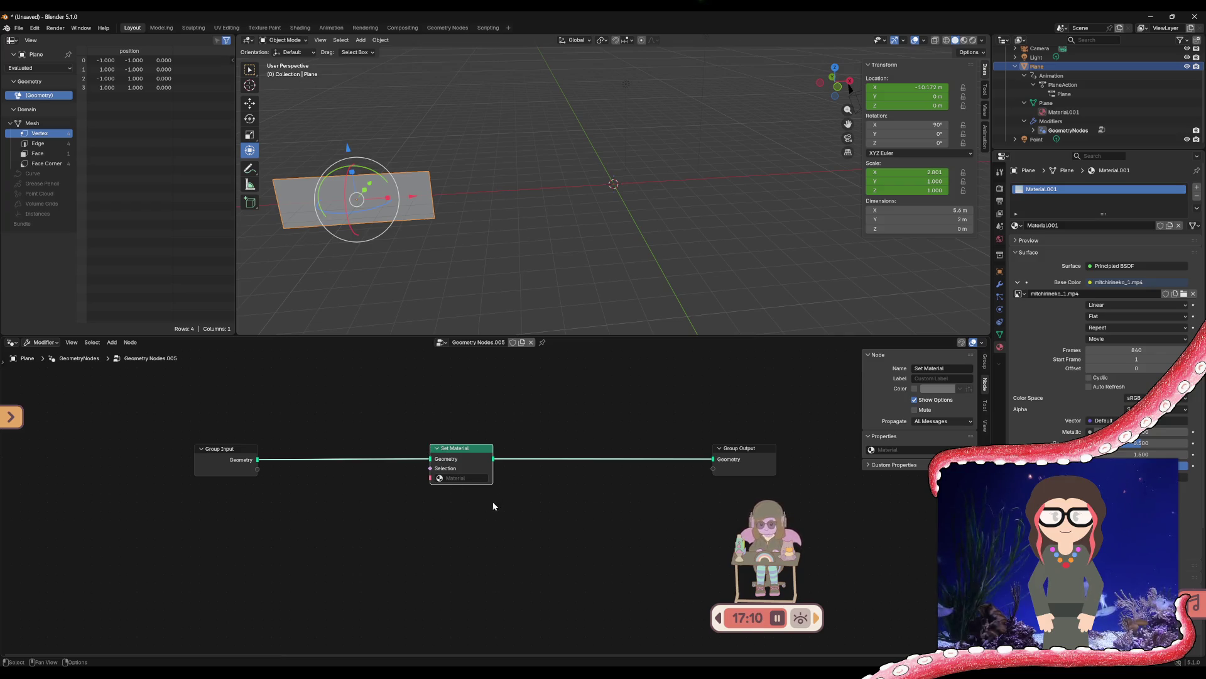
mouse_move(461, 445)
left_mouse_down()
mouse_move(479, 445)
mouse_move(464, 448)
left_mouse_up()
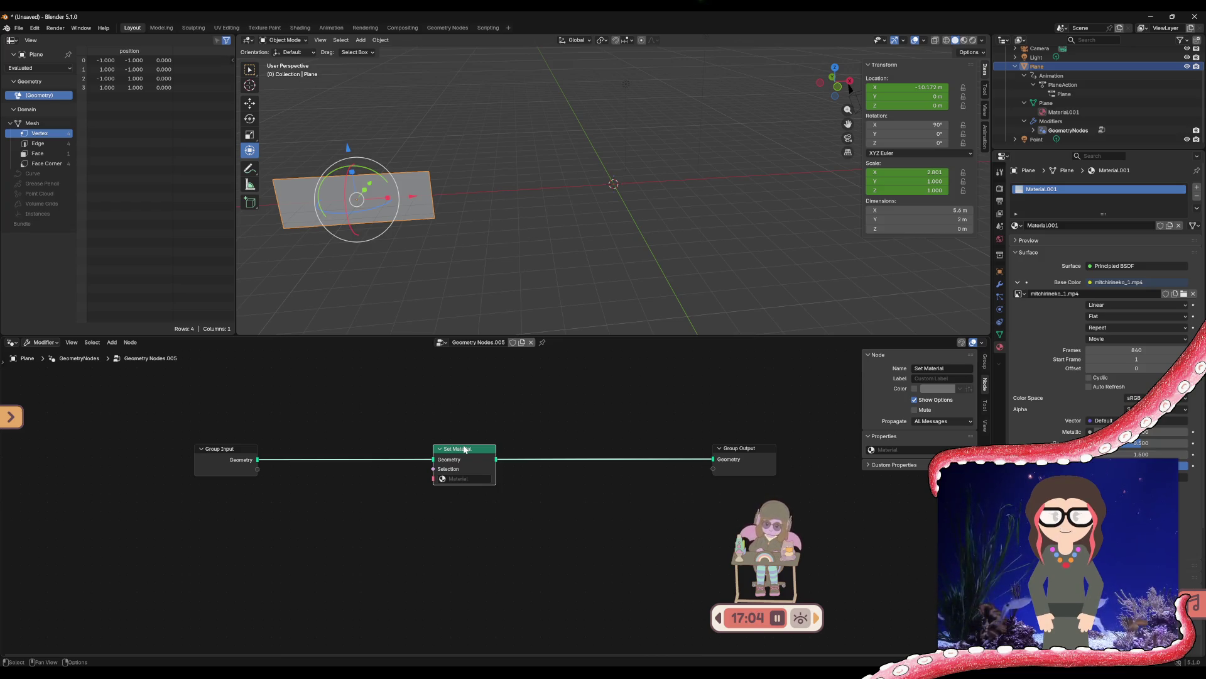
left_click(449, 480)
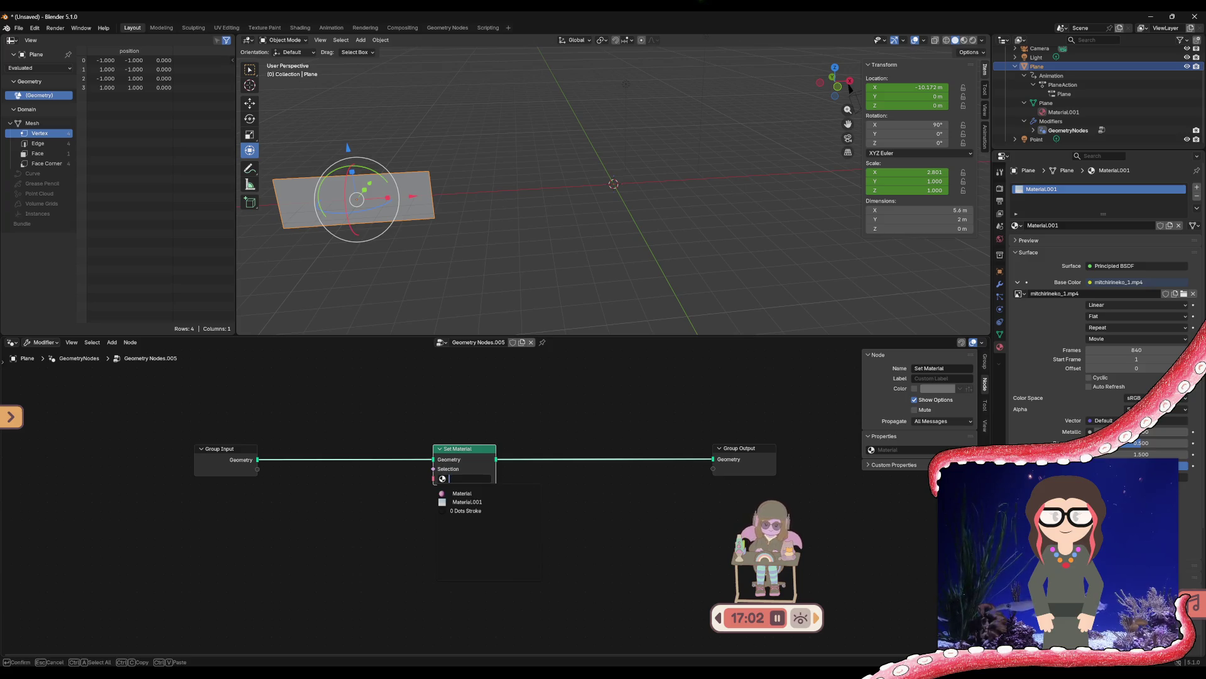
left_click(464, 502)
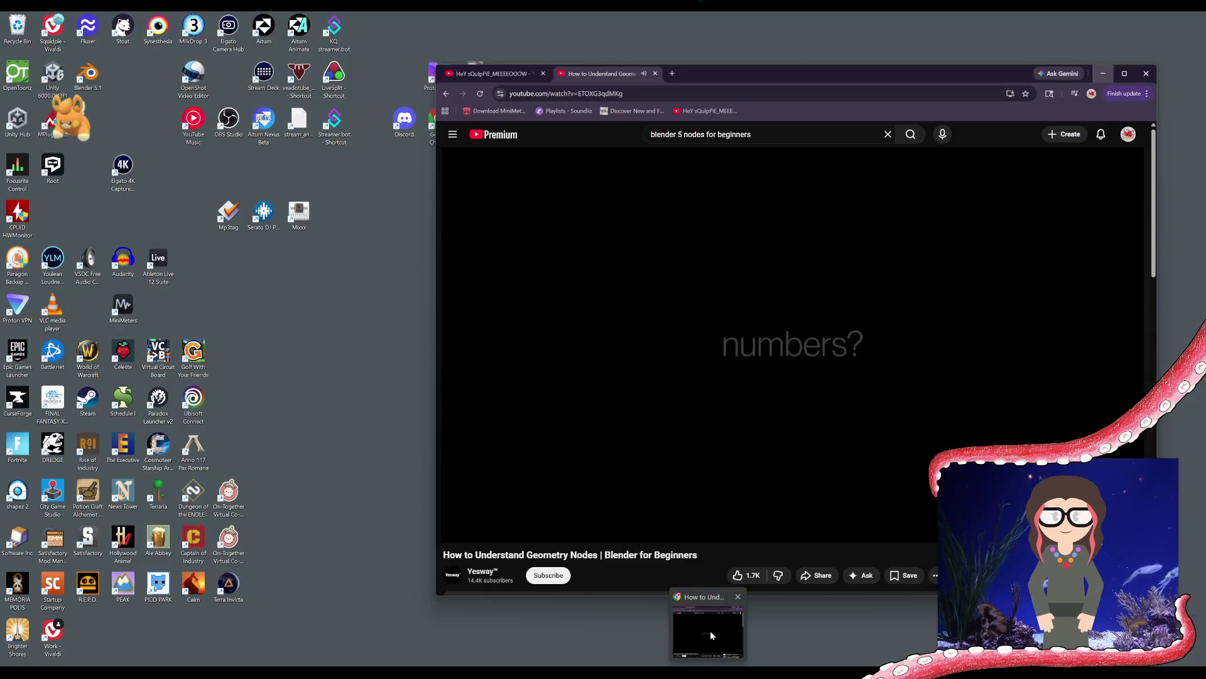
Watch the 'How to Understand Geometry Nodes' tutorial, pause it at 4:12, and minimize the browser
left_click(710, 631)
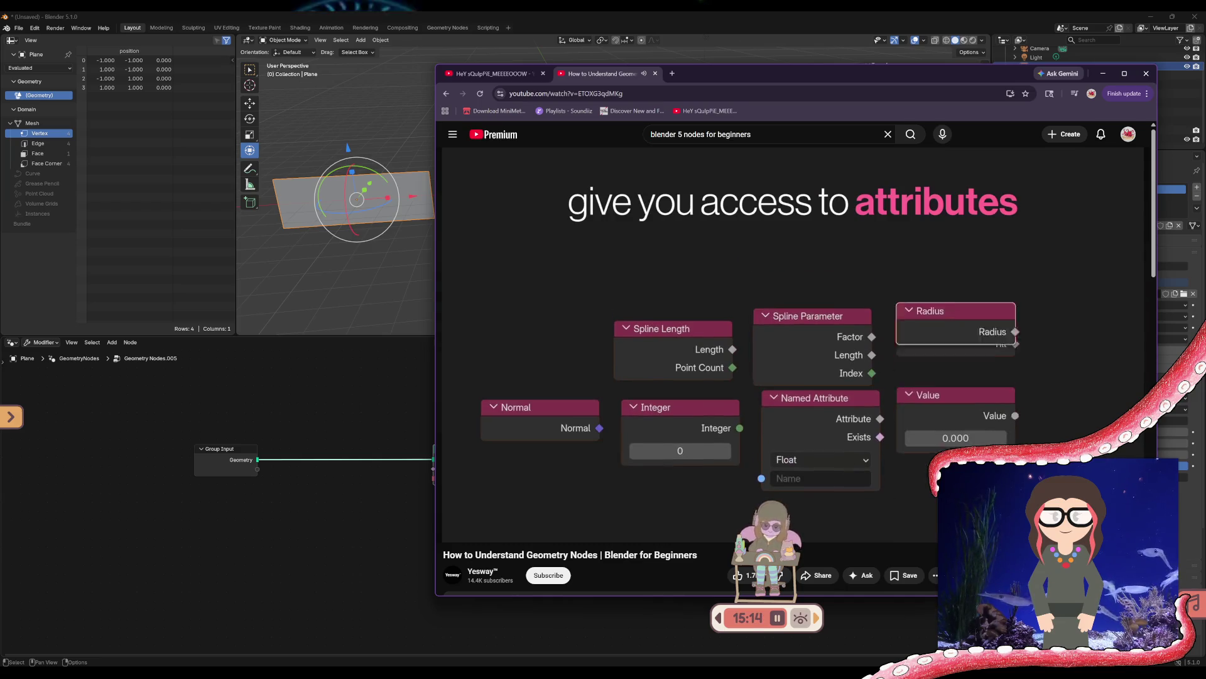
mouse_move(811, 452)
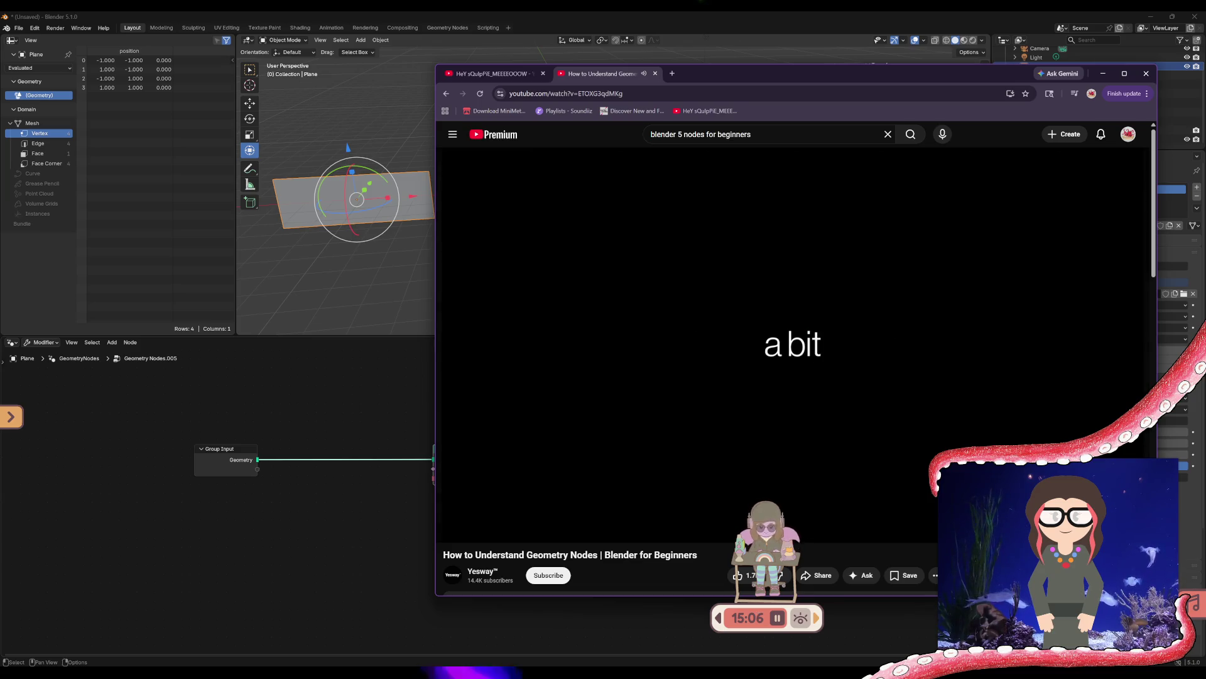
mouse_move(802, 473)
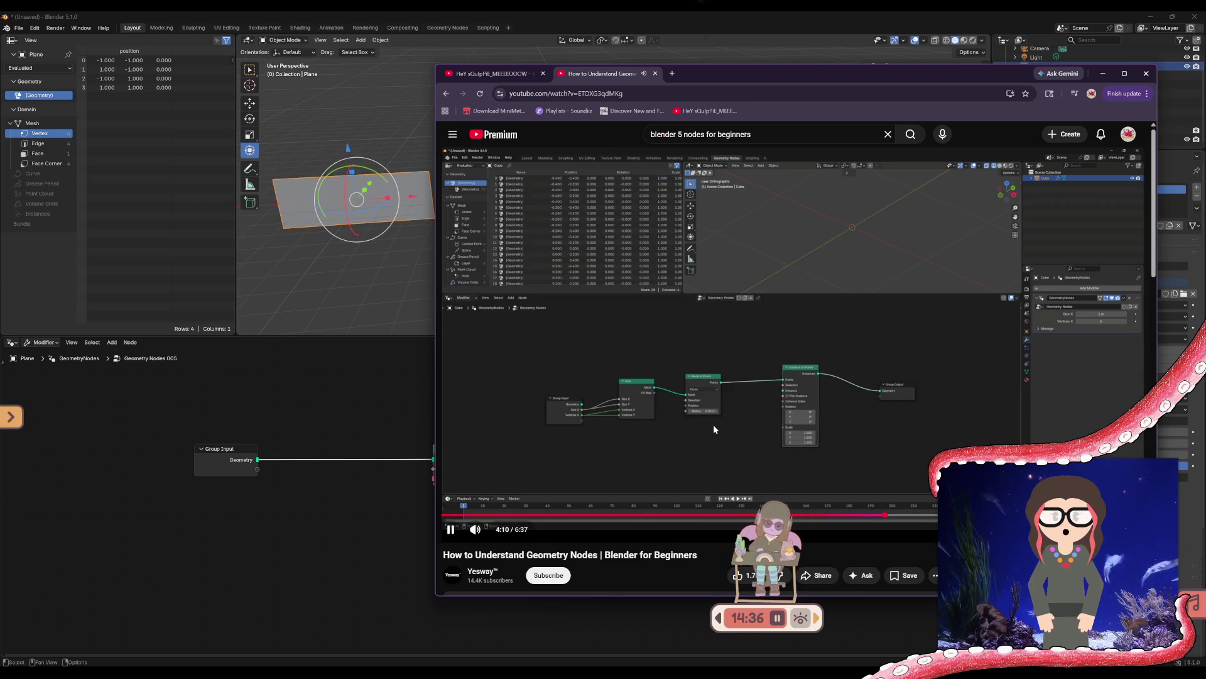
left_click(628, 403)
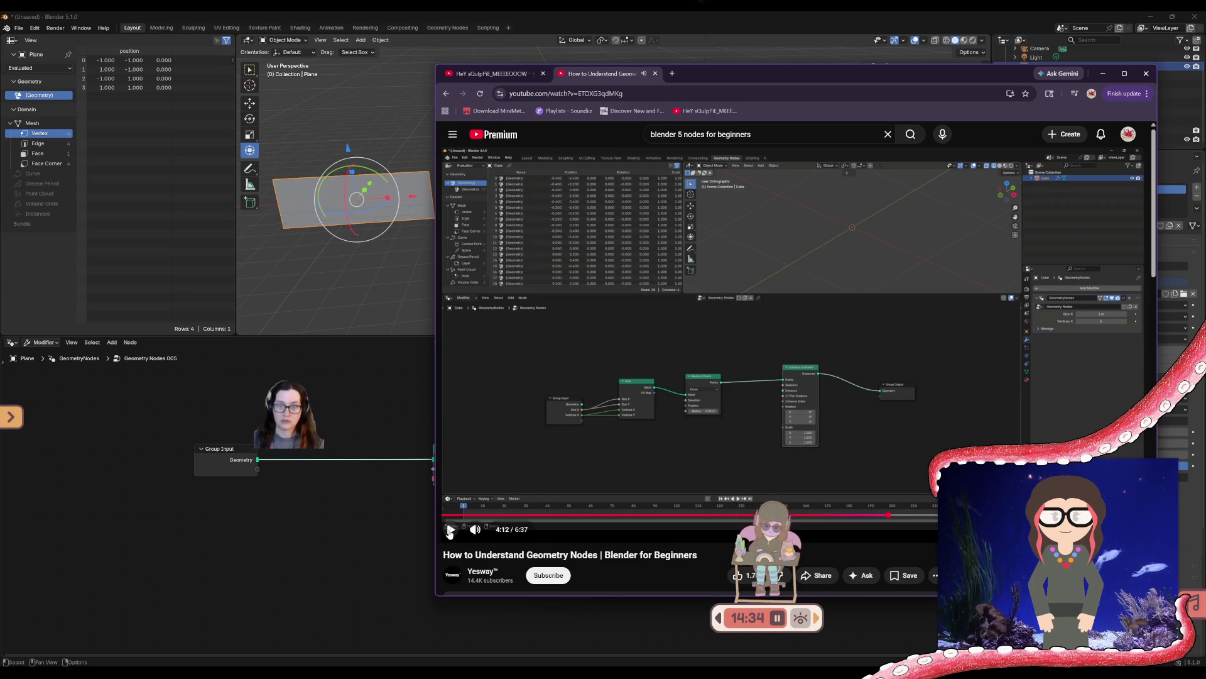
left_click(1103, 73)
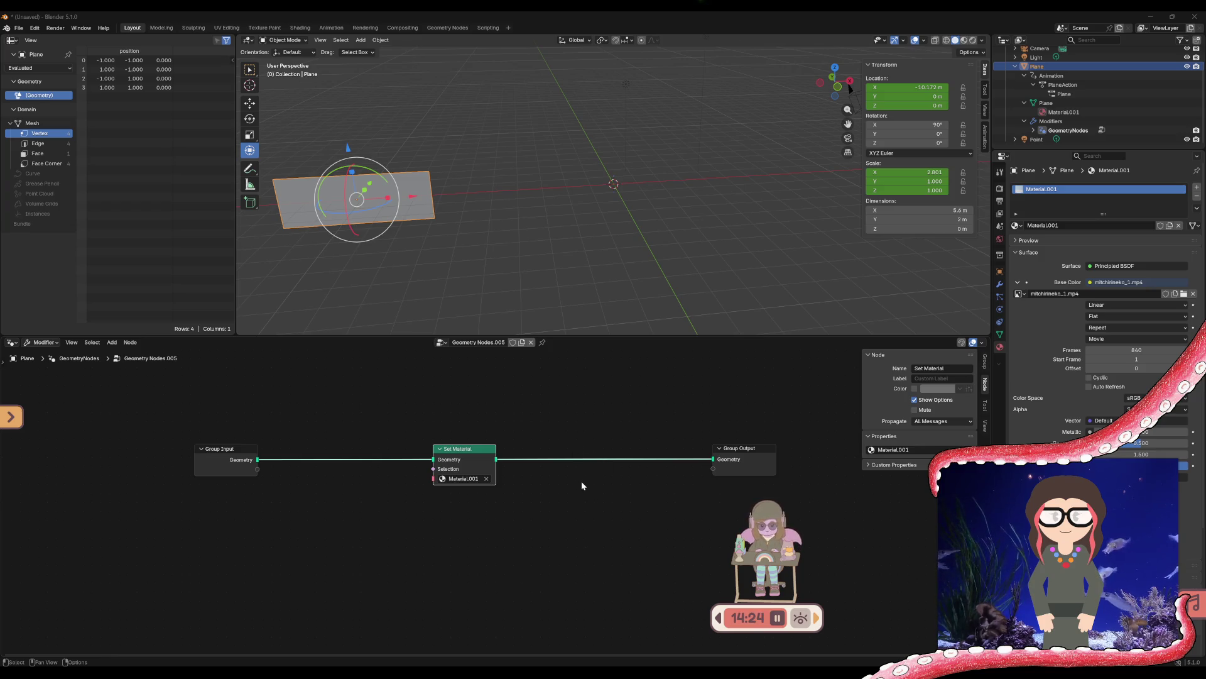
Move Set Material up-left and expose its Selection socket as a new Group Input
mouse_move(473, 451)
left_mouse_down()
mouse_move(397, 454)
mouse_move(354, 433)
mouse_move(354, 406)
left_mouse_up()
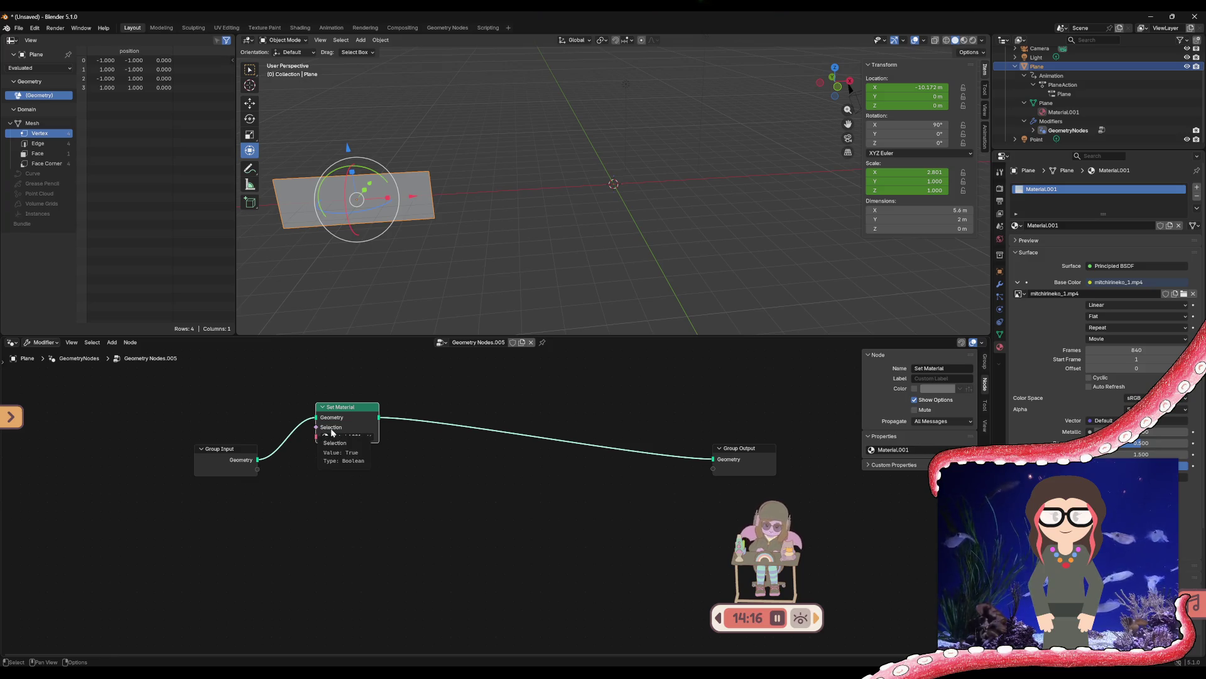
left_click_drag(257, 469, 314, 432)
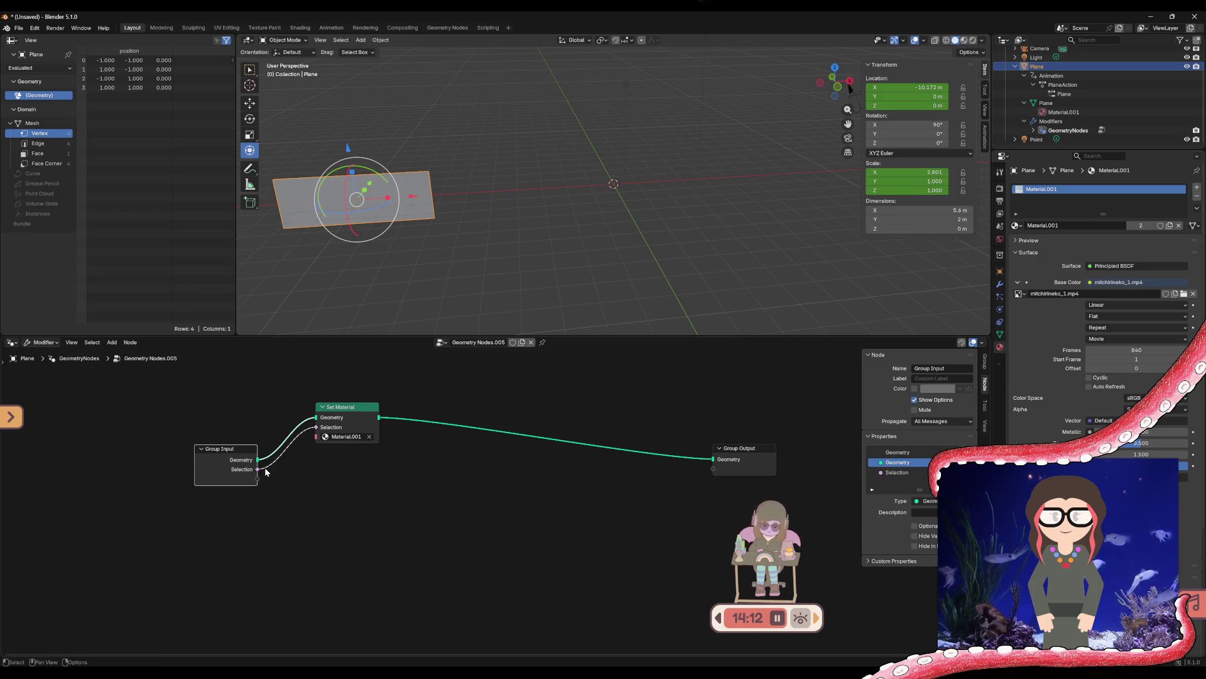
left_click(246, 471)
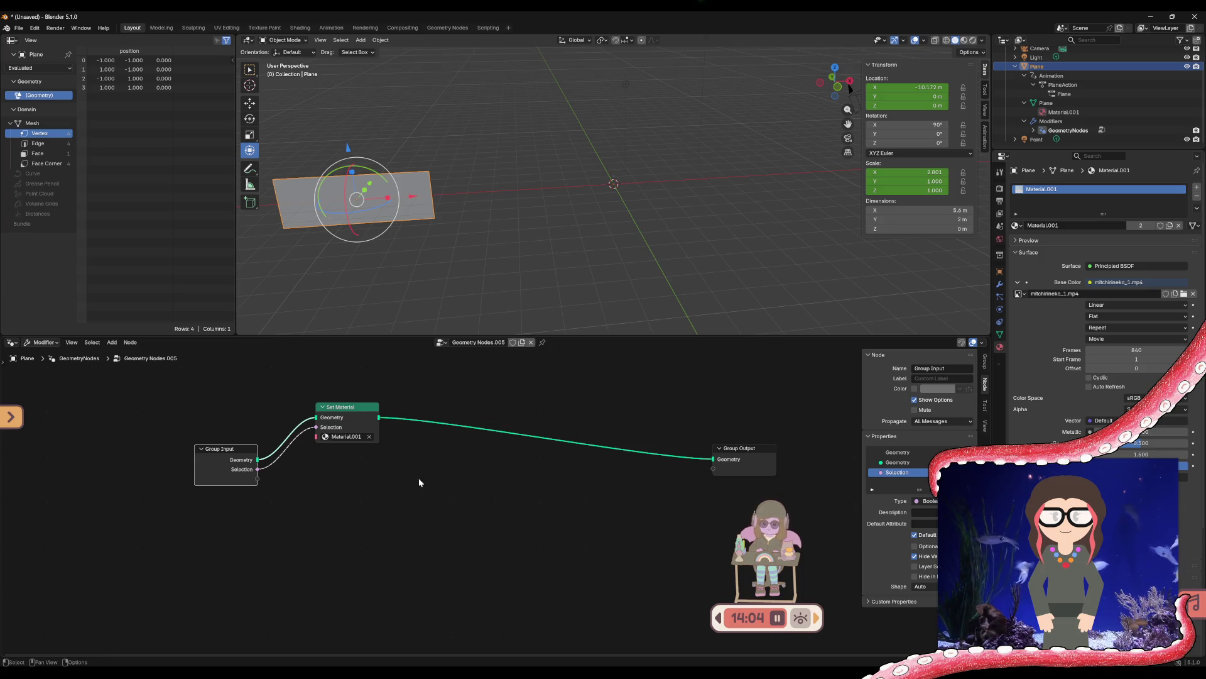
Delete Set Material and link Group Input's Geometry directly to Group Output
left_click(345, 410)
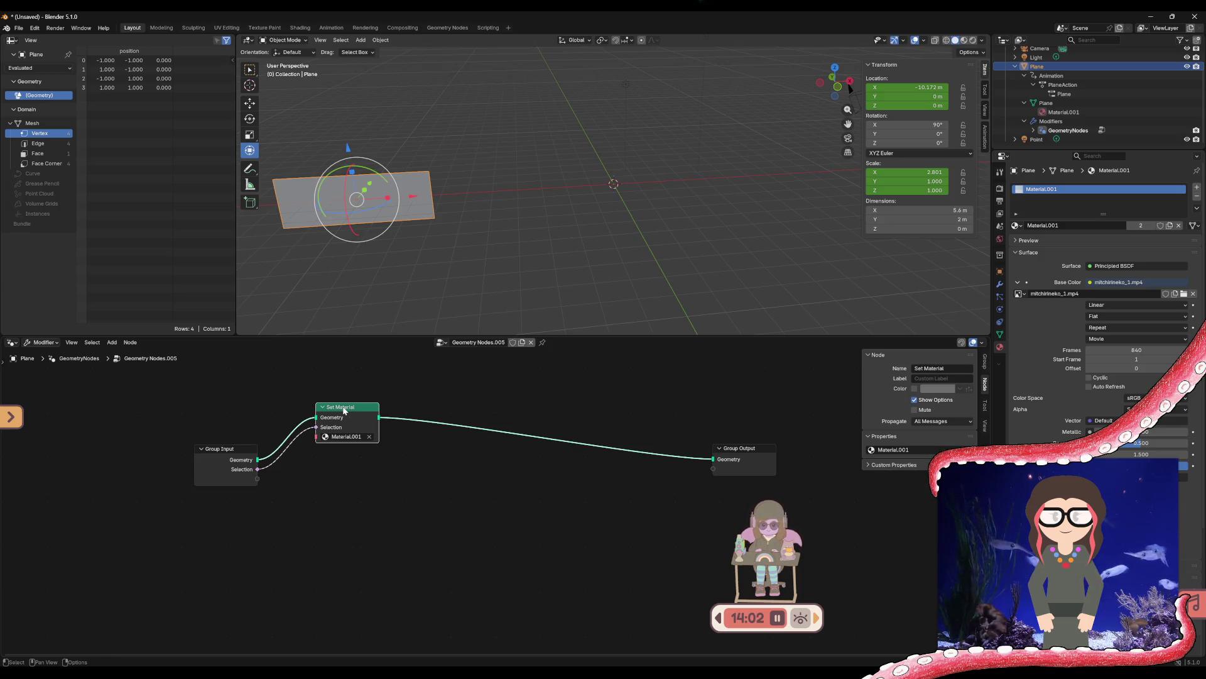
key("x")
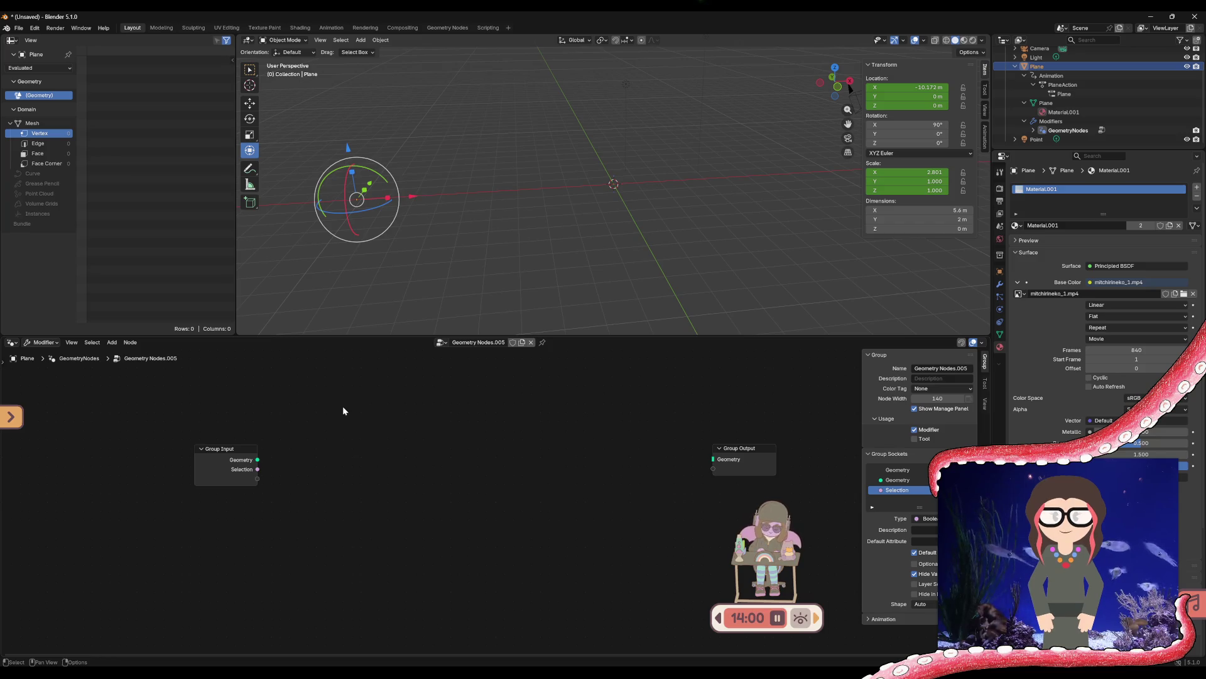
left_click_drag(254, 459, 713, 459)
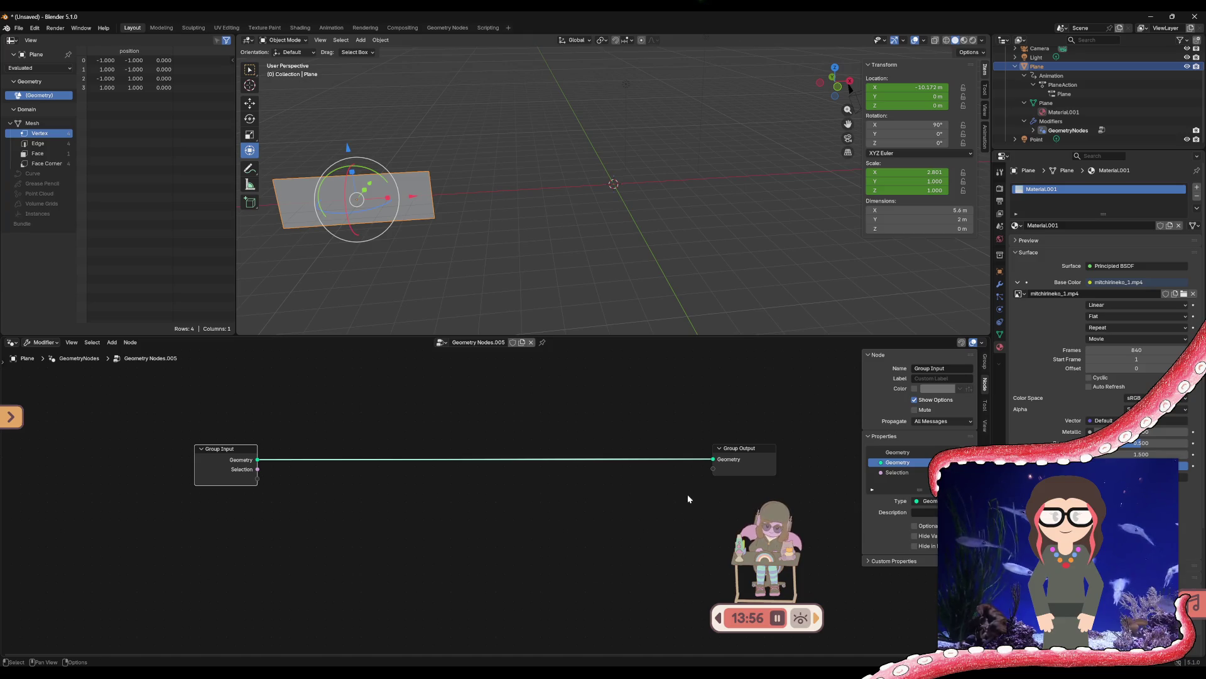
Add a Grid node via Add > Mesh > Primitives > Grid
left_click(117, 342)
mouse_move(130, 342)
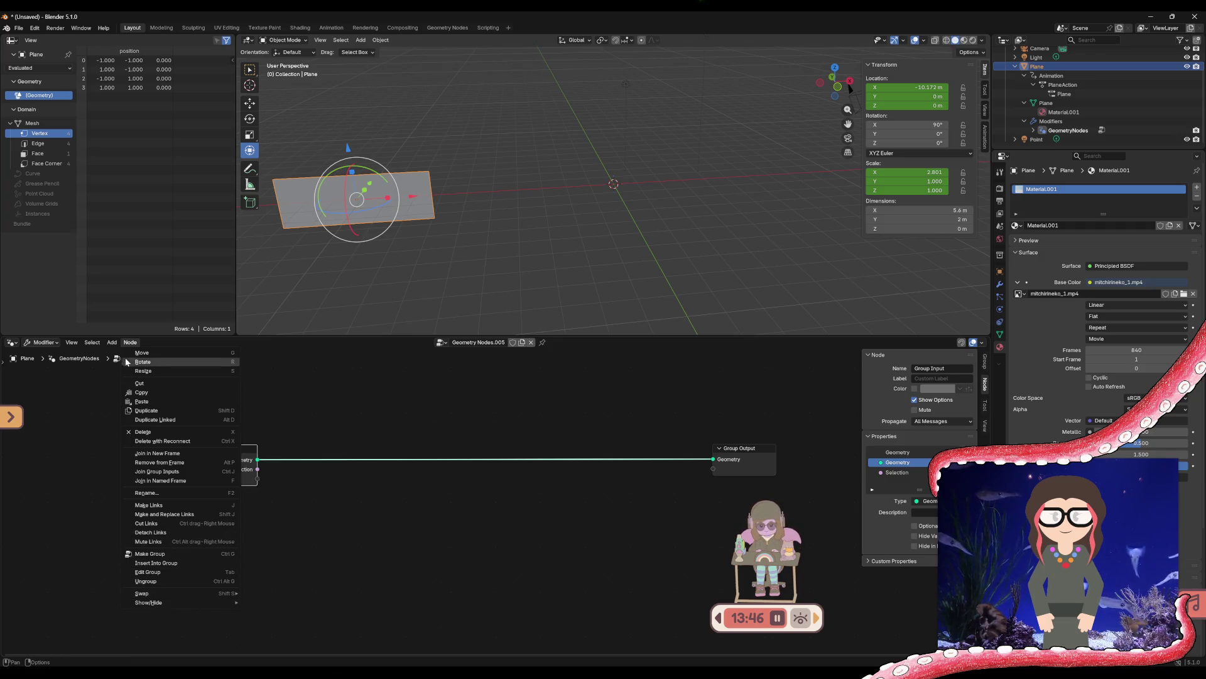
left_click(112, 341)
mouse_move(121, 363)
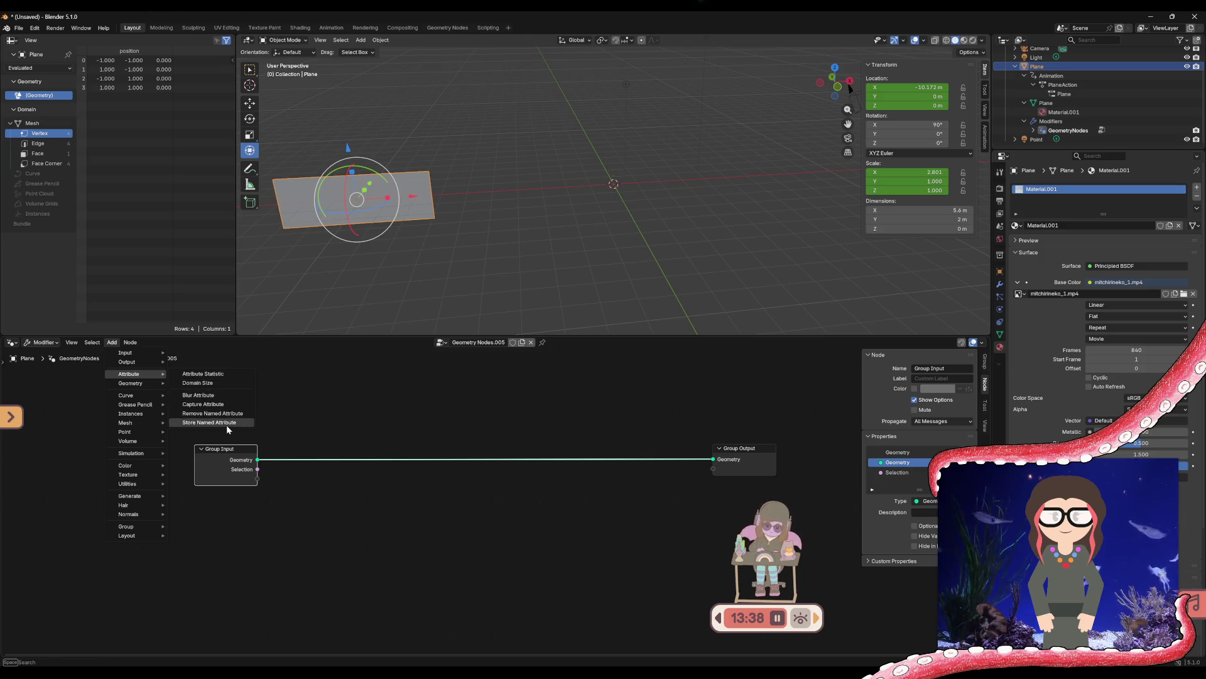
mouse_move(146, 408)
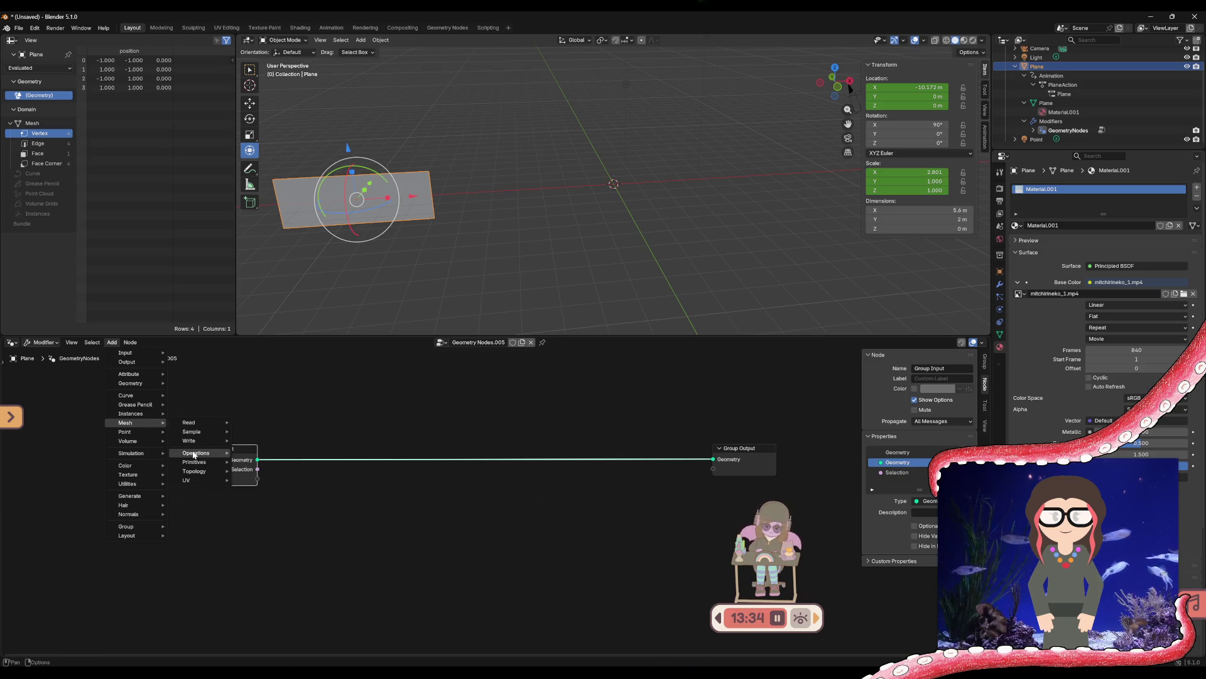
mouse_move(194, 454)
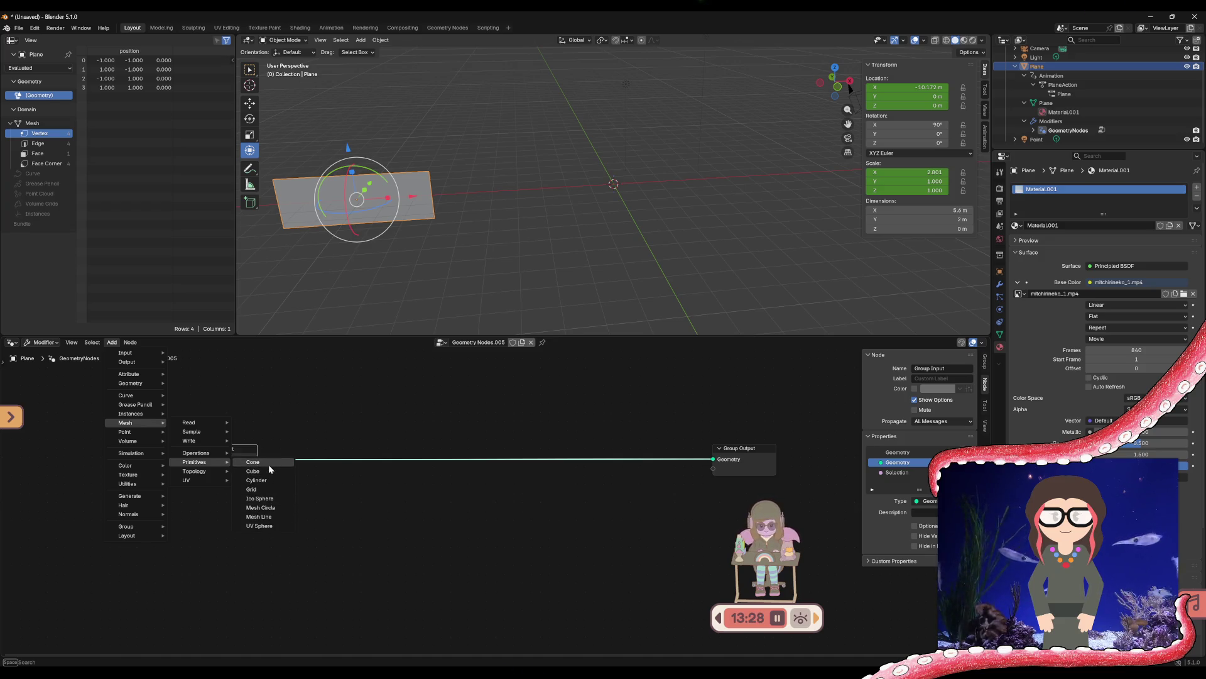
left_click(268, 489)
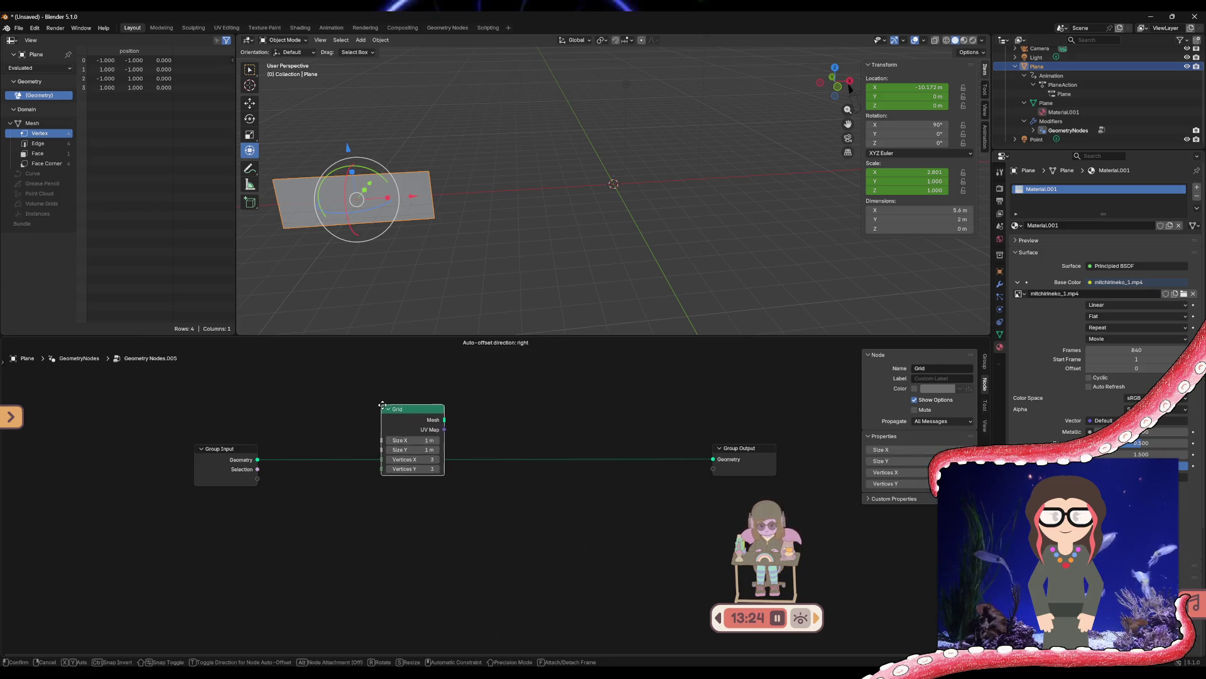
Drop the Grid node onto the link so its Mesh feeds Group Output. Clear the red links and delete the extra Geometry output socket
left_click(426, 444)
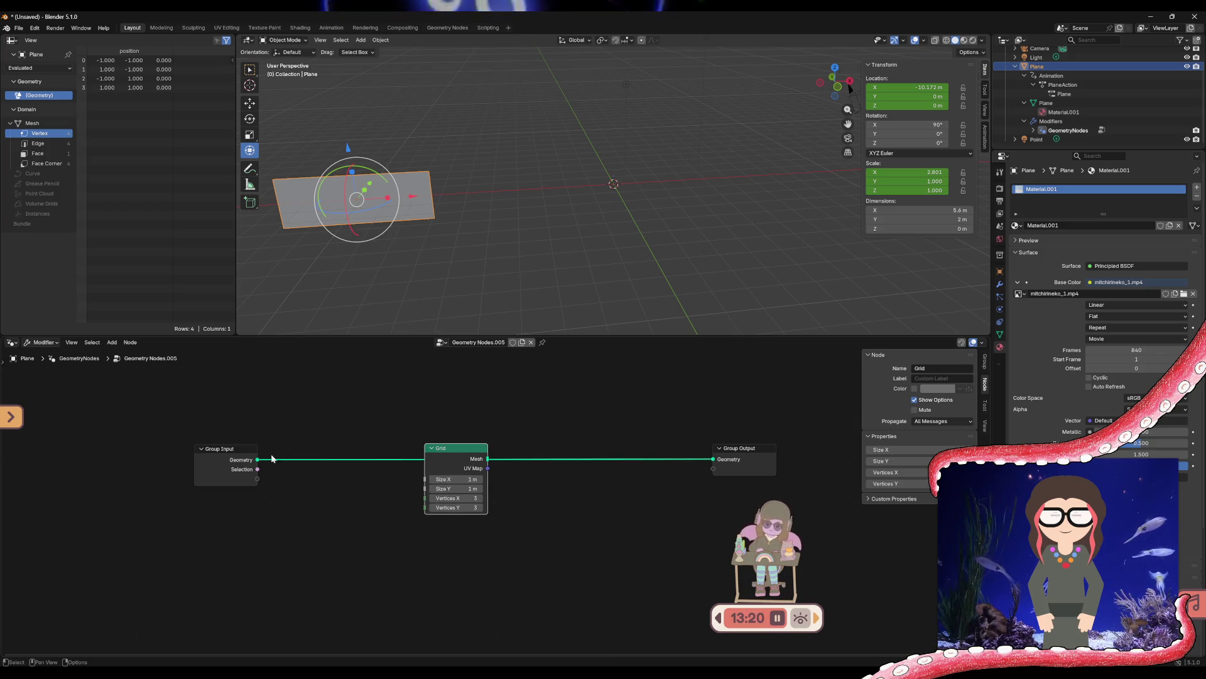
mouse_move(712, 461)
left_mouse_down()
mouse_move(427, 468)
mouse_move(426, 479)
mouse_move(488, 459)
mouse_move(714, 462)
left_mouse_up()
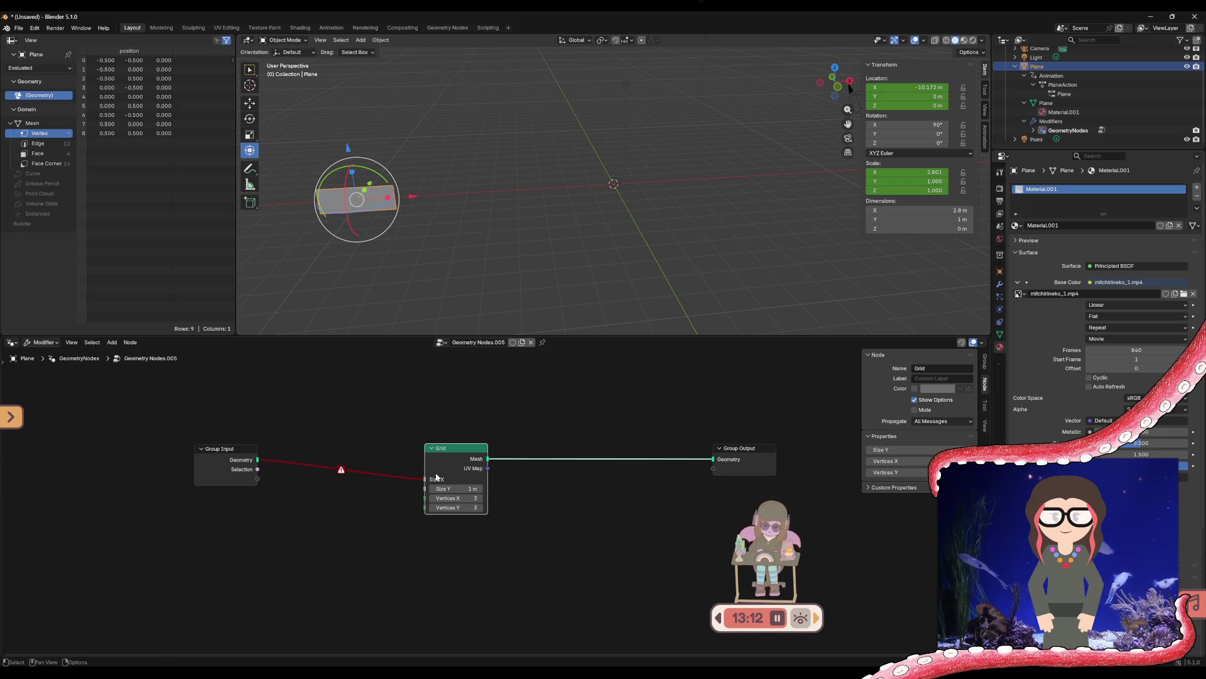
left_click_drag(421, 480, 429, 501)
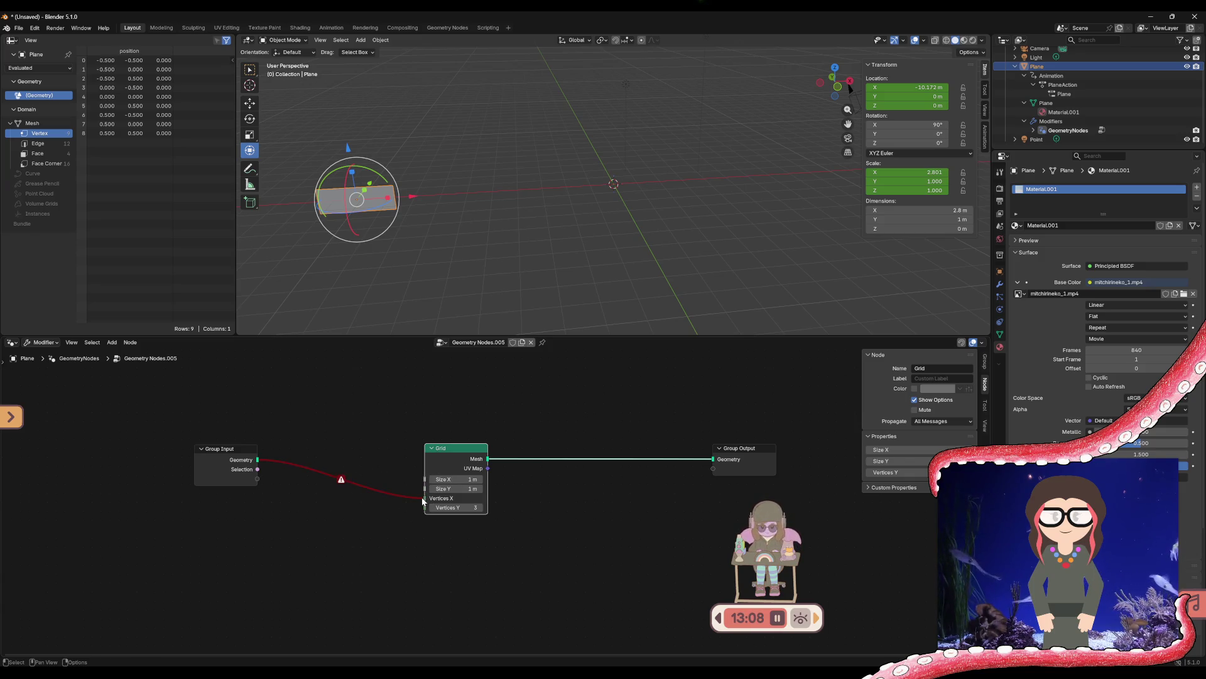
mouse_move(340, 481)
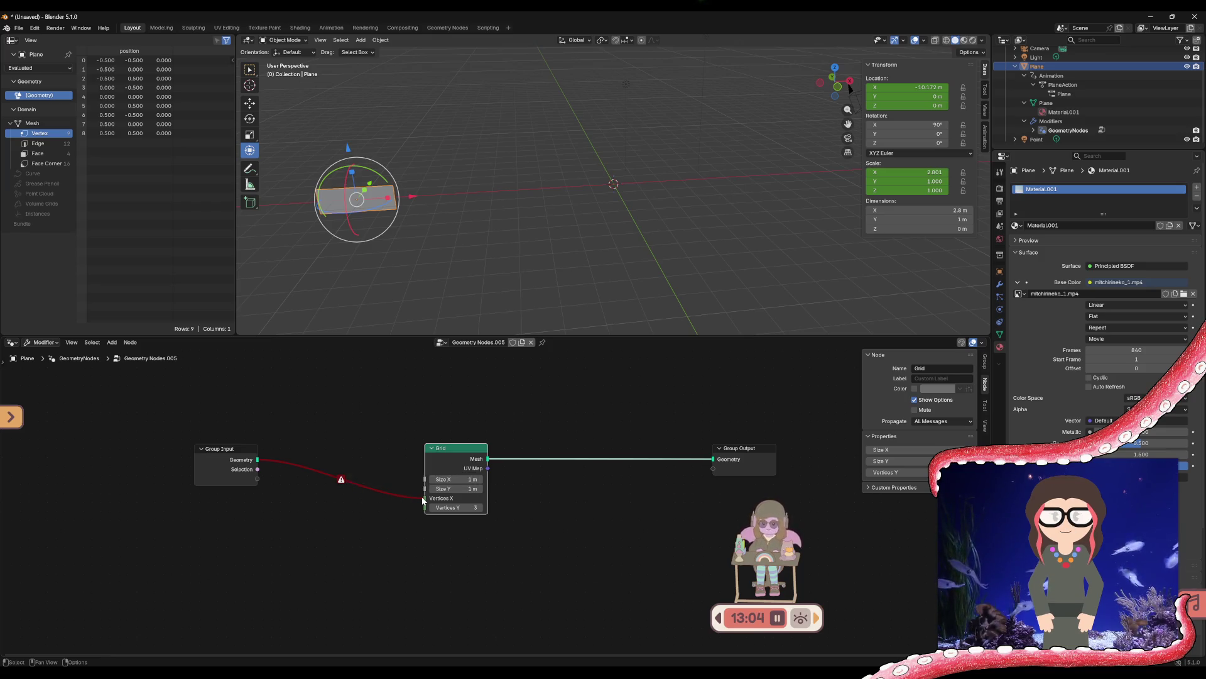
mouse_move(425, 499)
left_mouse_down()
mouse_move(642, 465)
mouse_move(713, 468)
mouse_move(608, 478)
left_mouse_up()
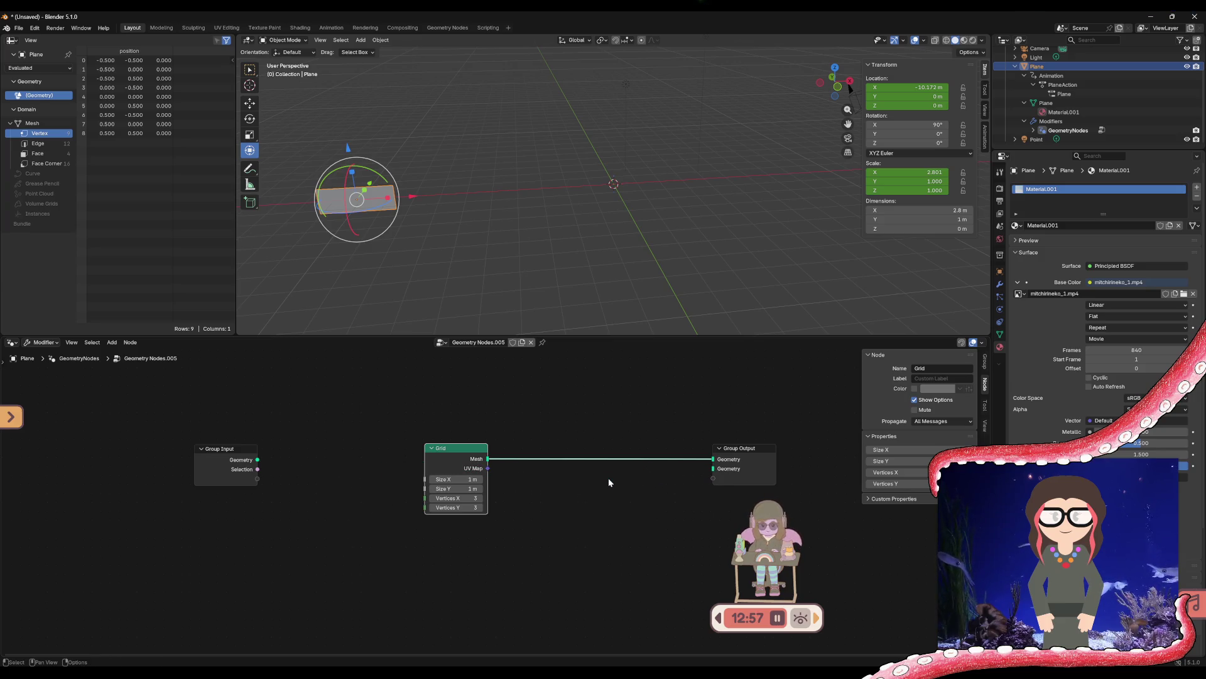
left_click(731, 471)
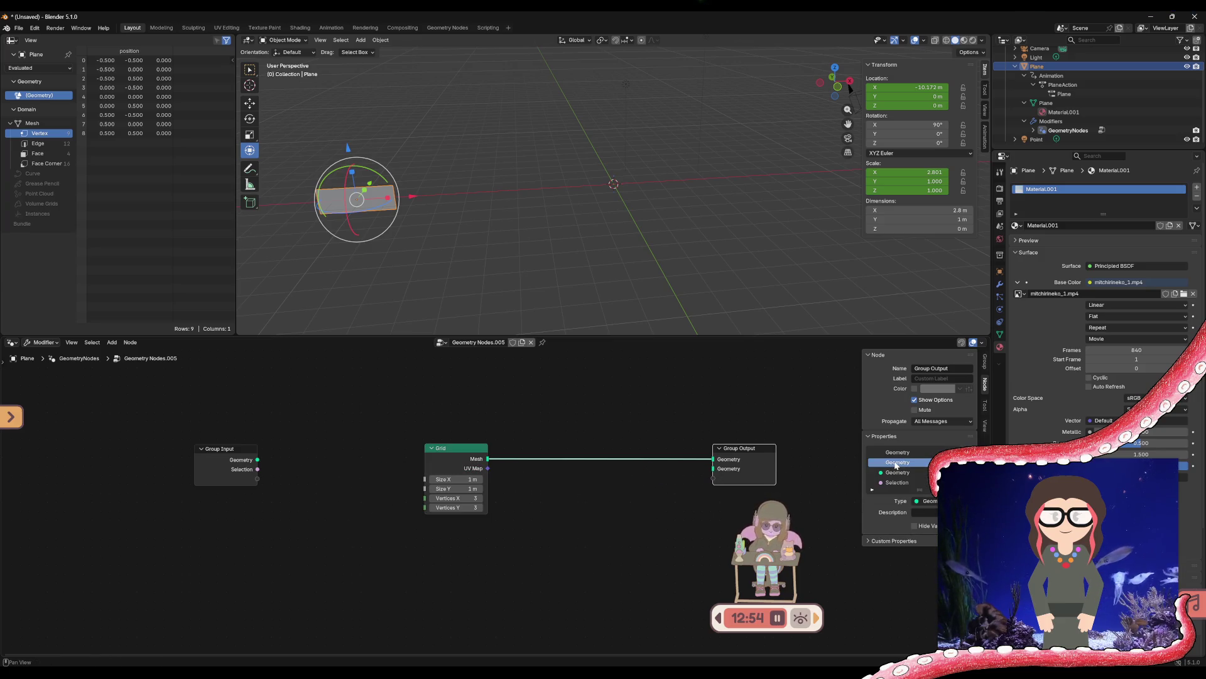
key("Delete")
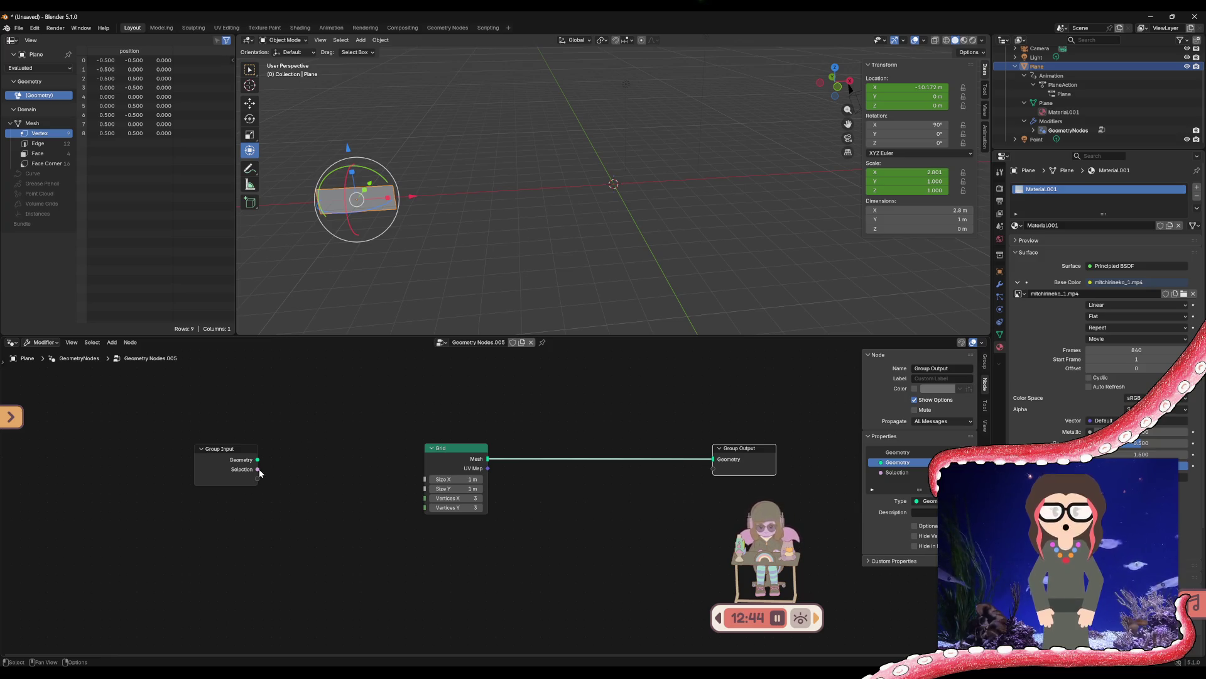
Connect Group Input sockets to the Grid's Size X, Size Y and Vertices X, then move the Grid closer
left_click_drag(257, 469, 427, 480)
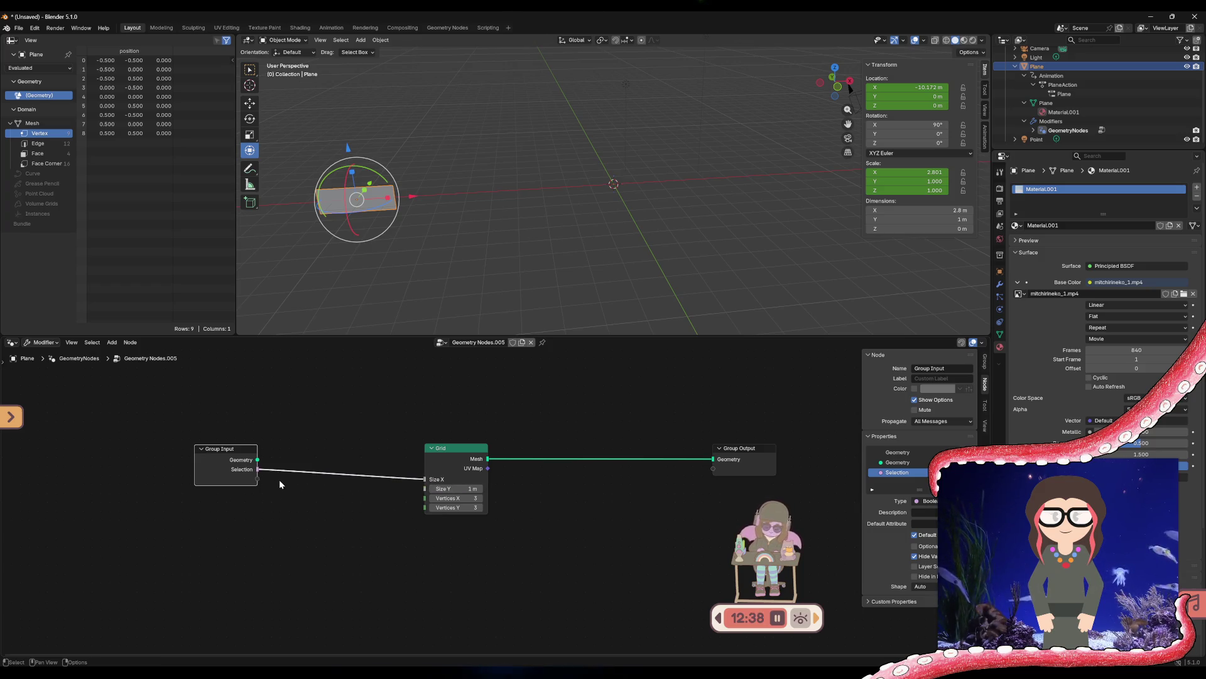
left_click_drag(258, 469, 426, 499)
left_click_drag(257, 482, 423, 509)
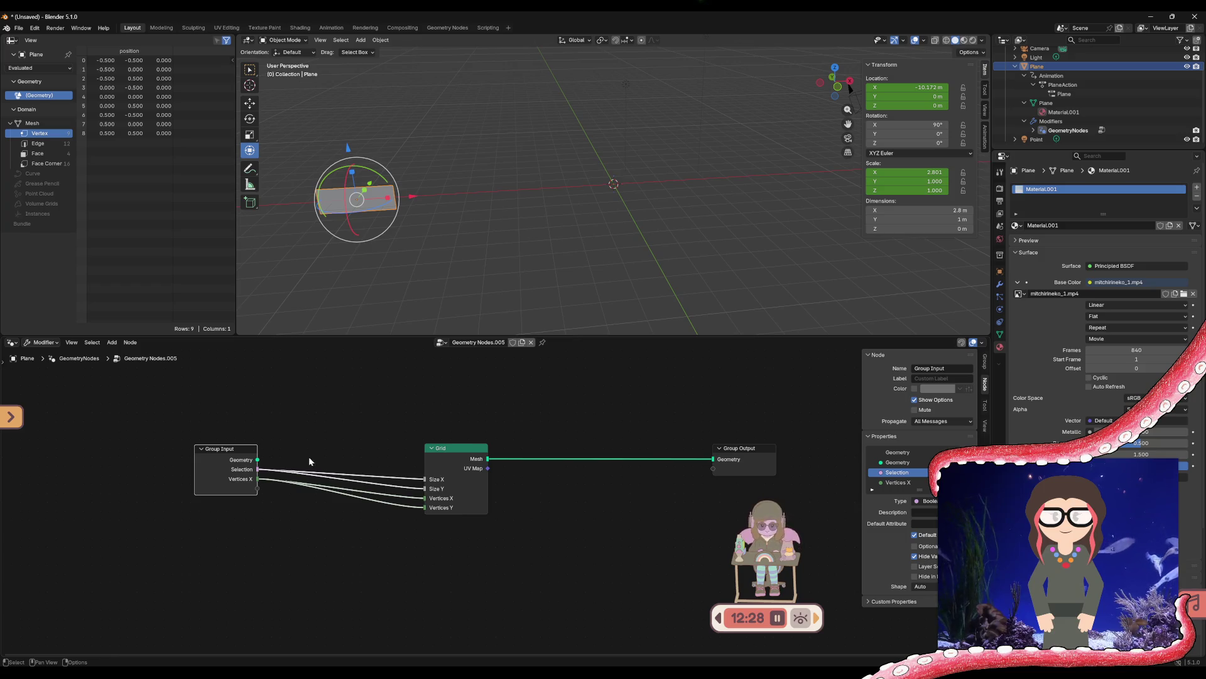
mouse_move(463, 448)
left_mouse_down()
mouse_move(549, 450)
mouse_move(482, 423)
mouse_move(316, 398)
mouse_move(377, 500)
mouse_move(397, 452)
mouse_move(444, 499)
mouse_move(493, 427)
left_mouse_up()
Rewire the geometry links and send the Grid's UV Map to a new Group Output socket
mouse_move(259, 459)
left_mouse_down()
mouse_move(470, 432)
mouse_move(715, 459)
left_mouse_up()
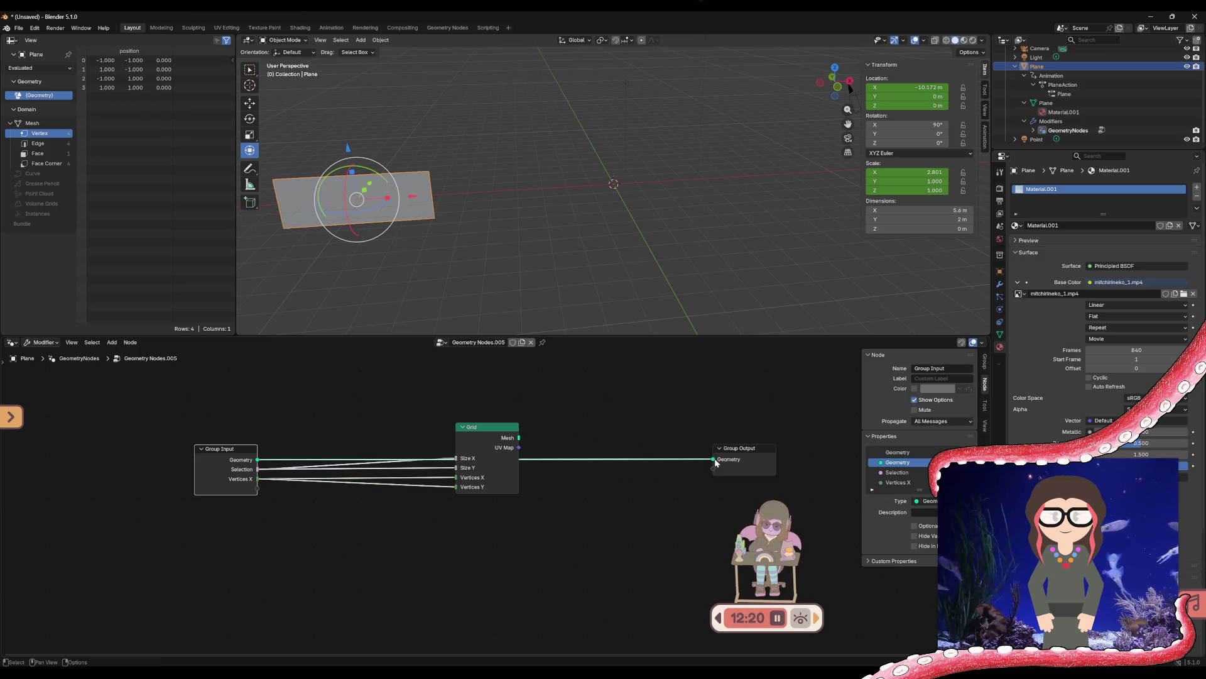
mouse_move(519, 438)
left_mouse_down()
mouse_move(708, 450)
mouse_move(713, 460)
left_mouse_up()
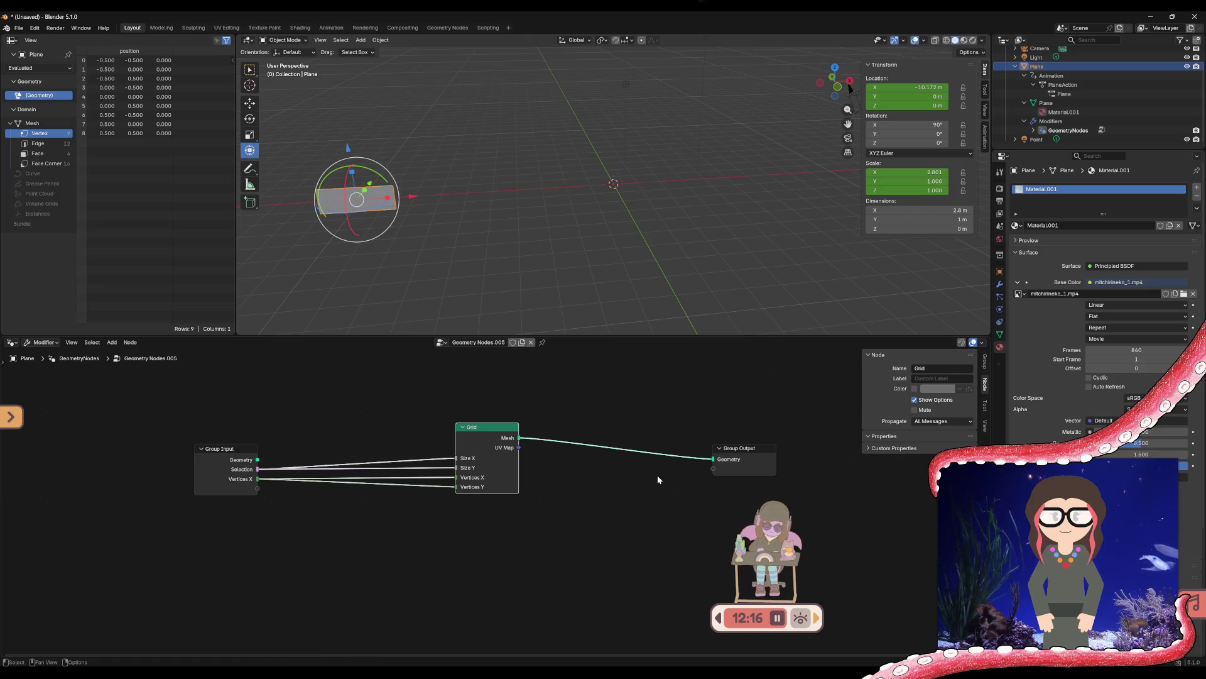
mouse_move(257, 460)
left_mouse_down()
mouse_move(687, 451)
mouse_move(713, 462)
left_mouse_up()
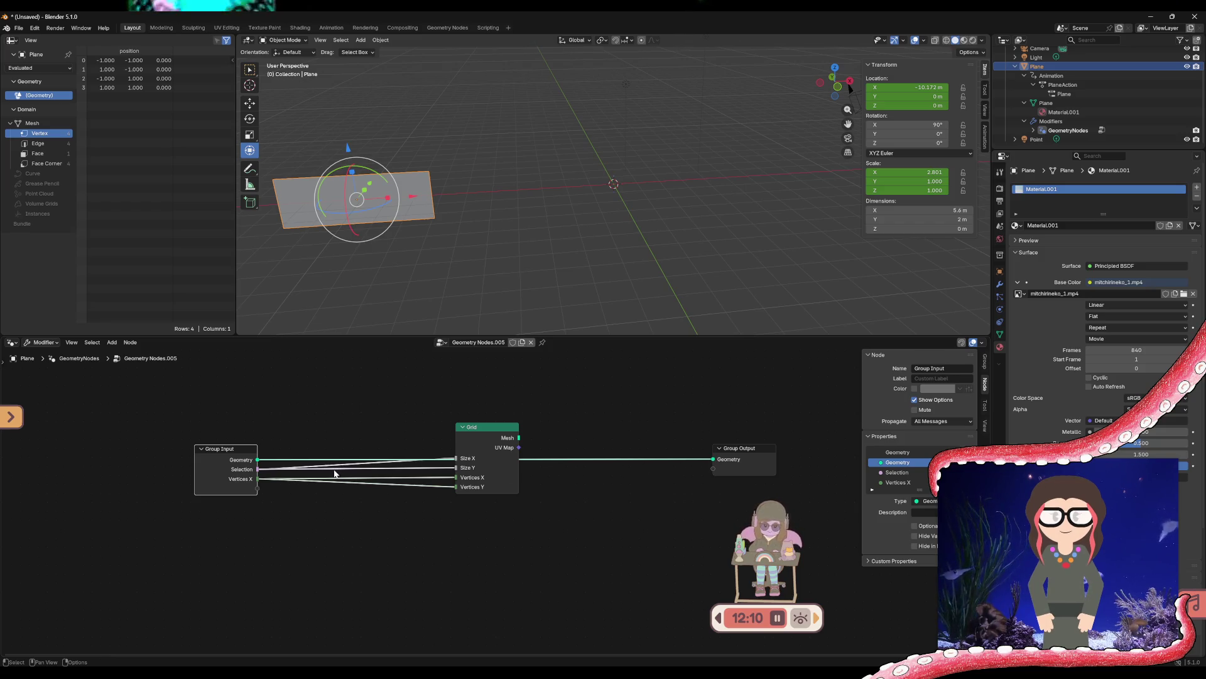
left_click_drag(520, 447, 715, 459)
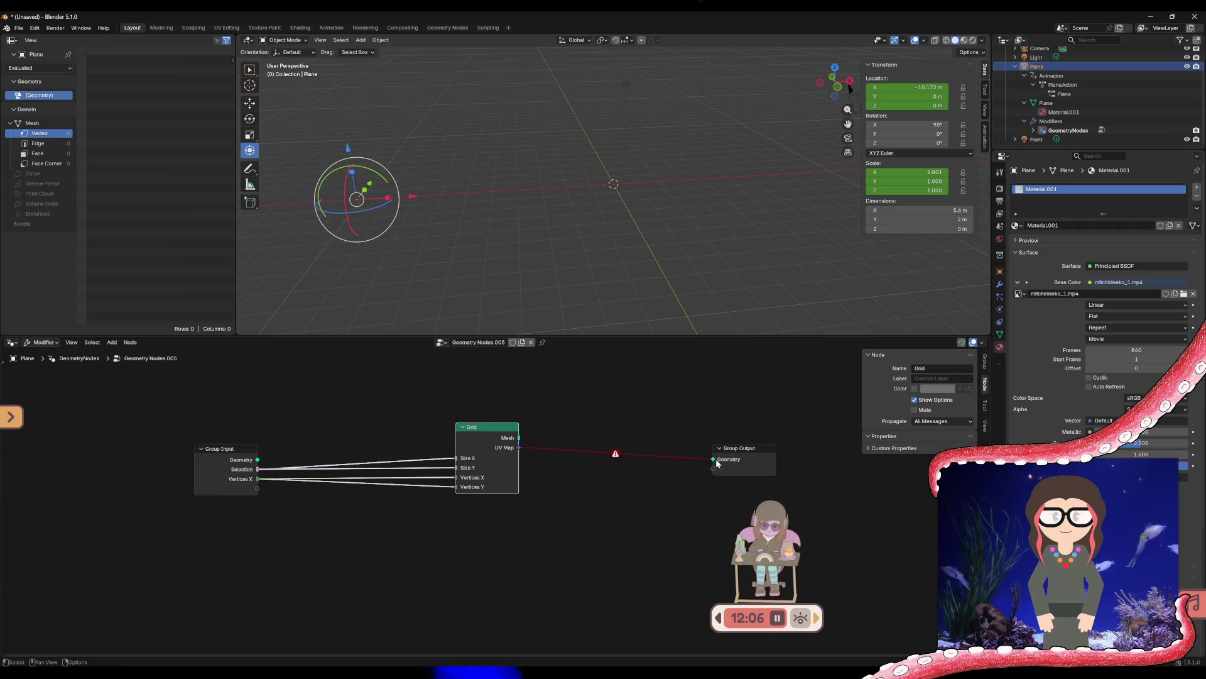
mouse_move(519, 447)
left_mouse_down()
mouse_move(714, 467)
mouse_move(259, 459)
mouse_move(716, 461)
left_mouse_up()
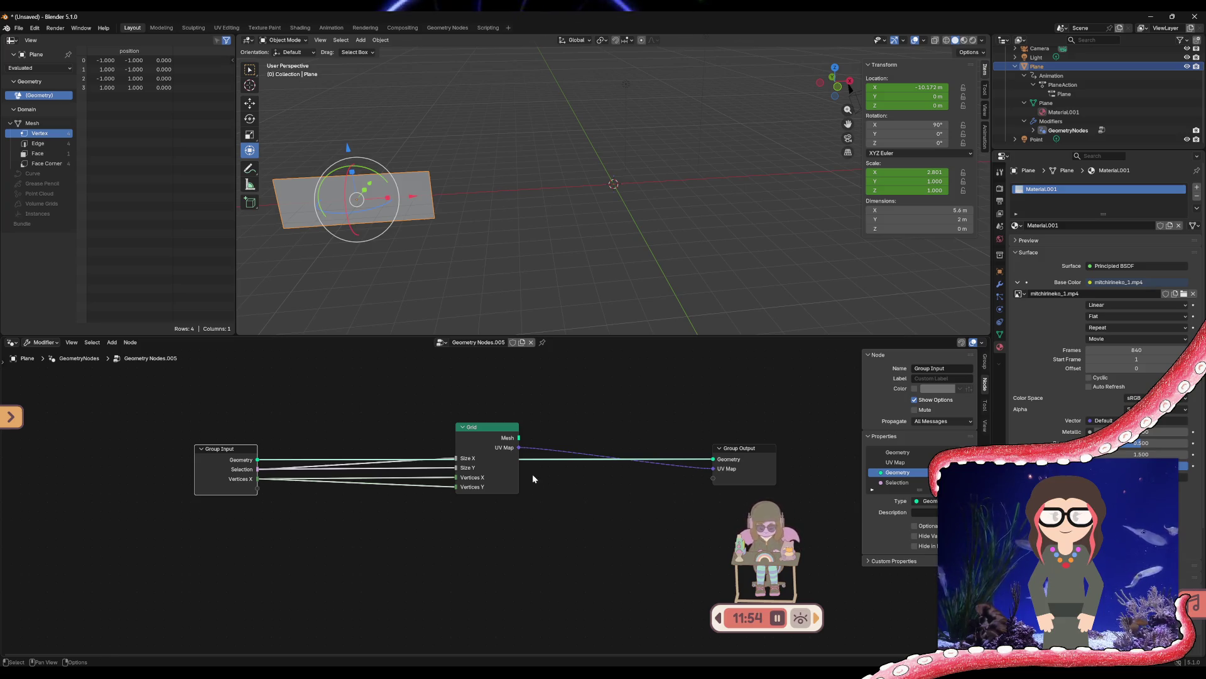
Delete the Grid node and remove the Selection, Vertices X and UV Map group sockets
left_click(496, 427)
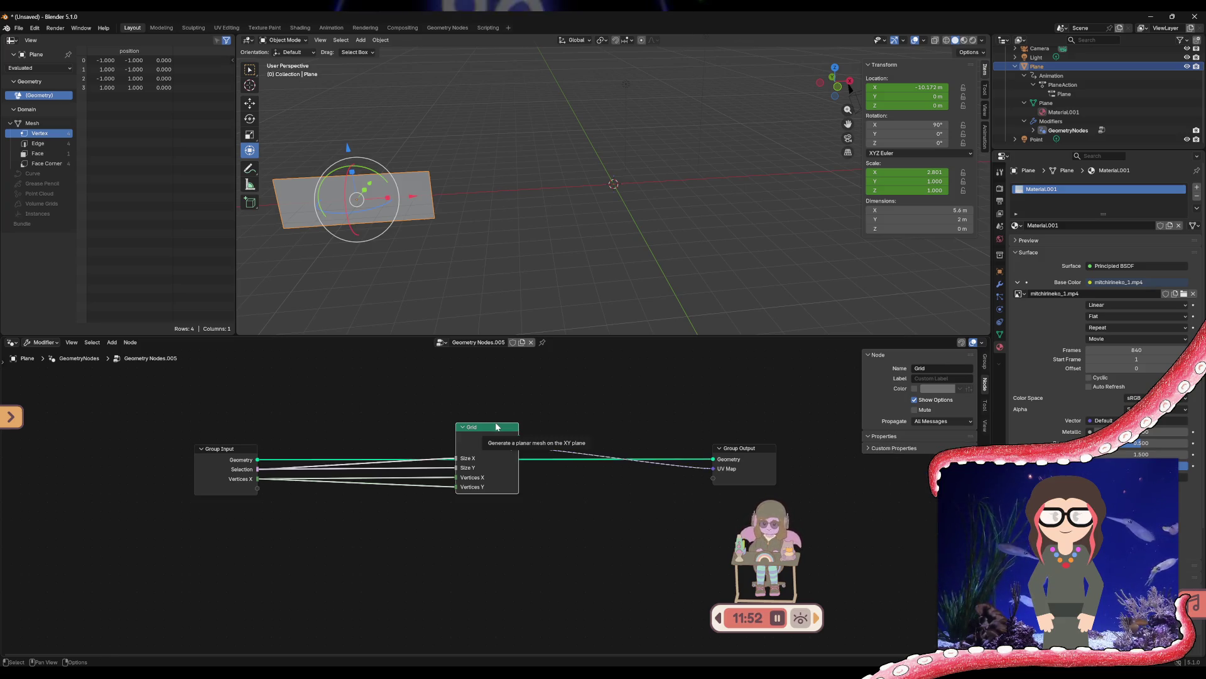
key("ctrl+x")
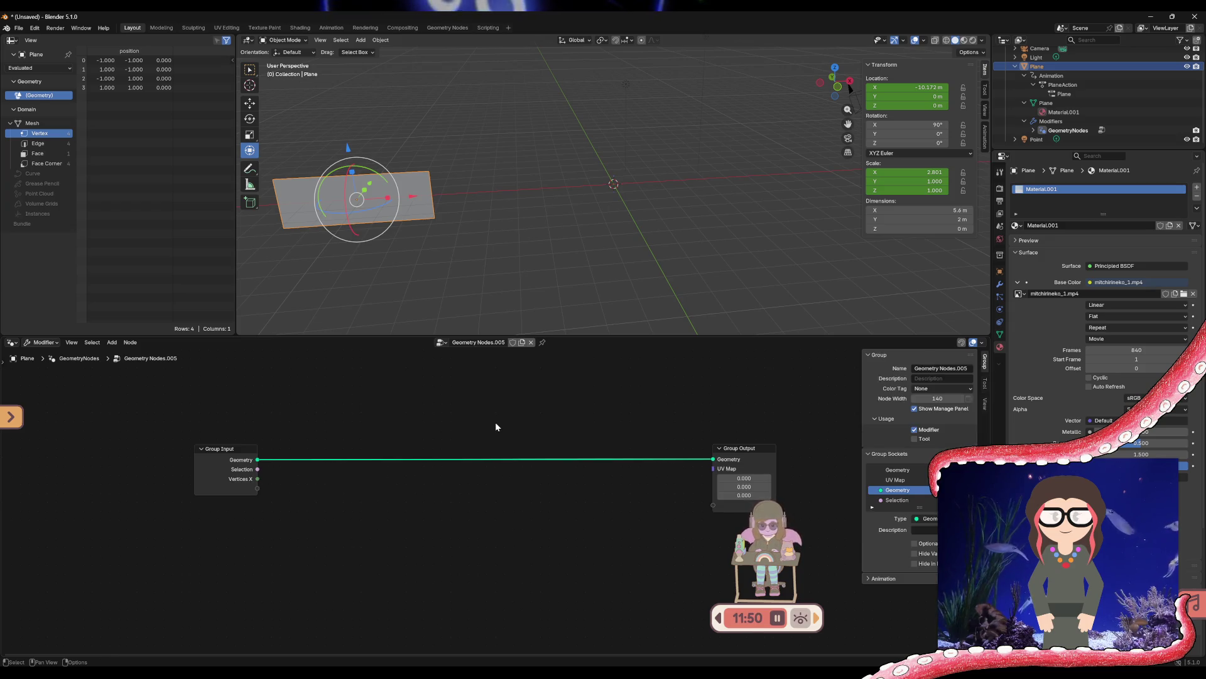
left_click(897, 501)
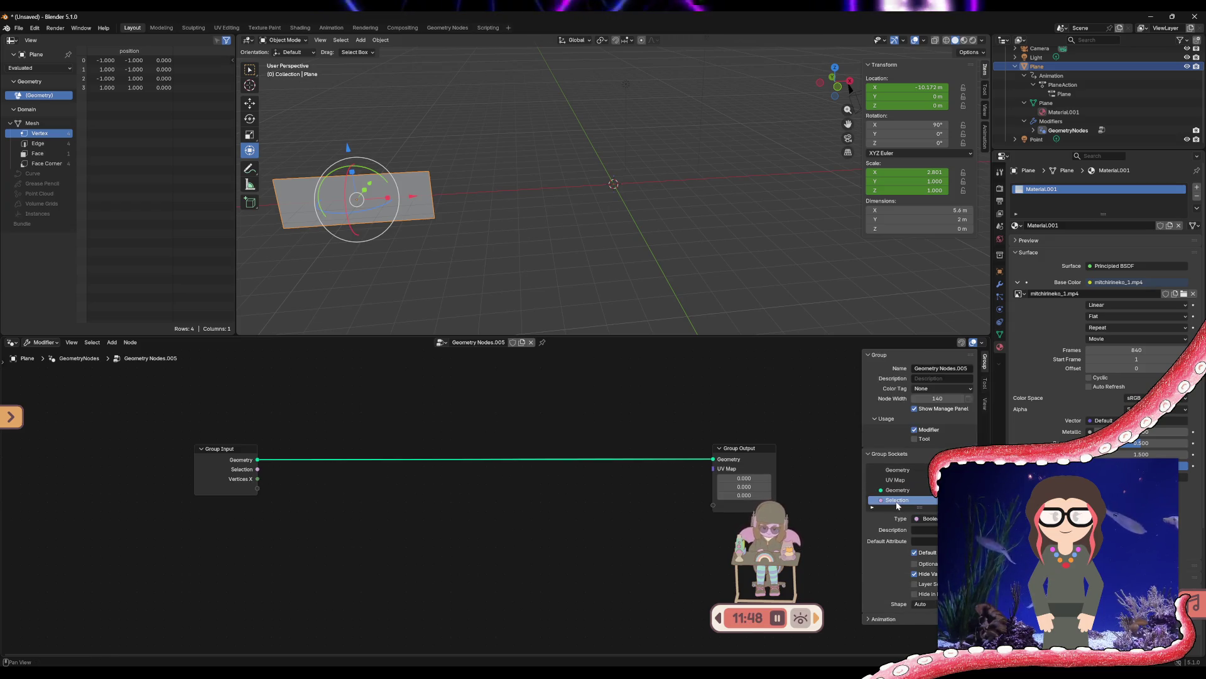
key("Delete")
key("Delete")
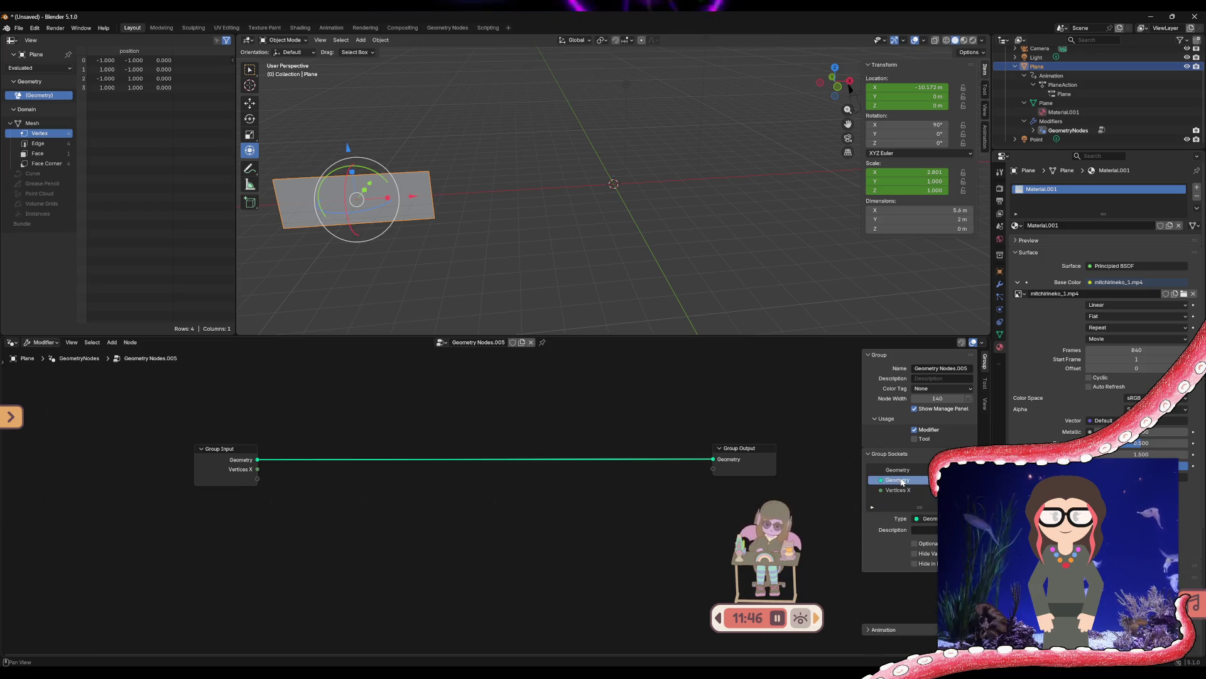
left_click(897, 490)
key("Delete")
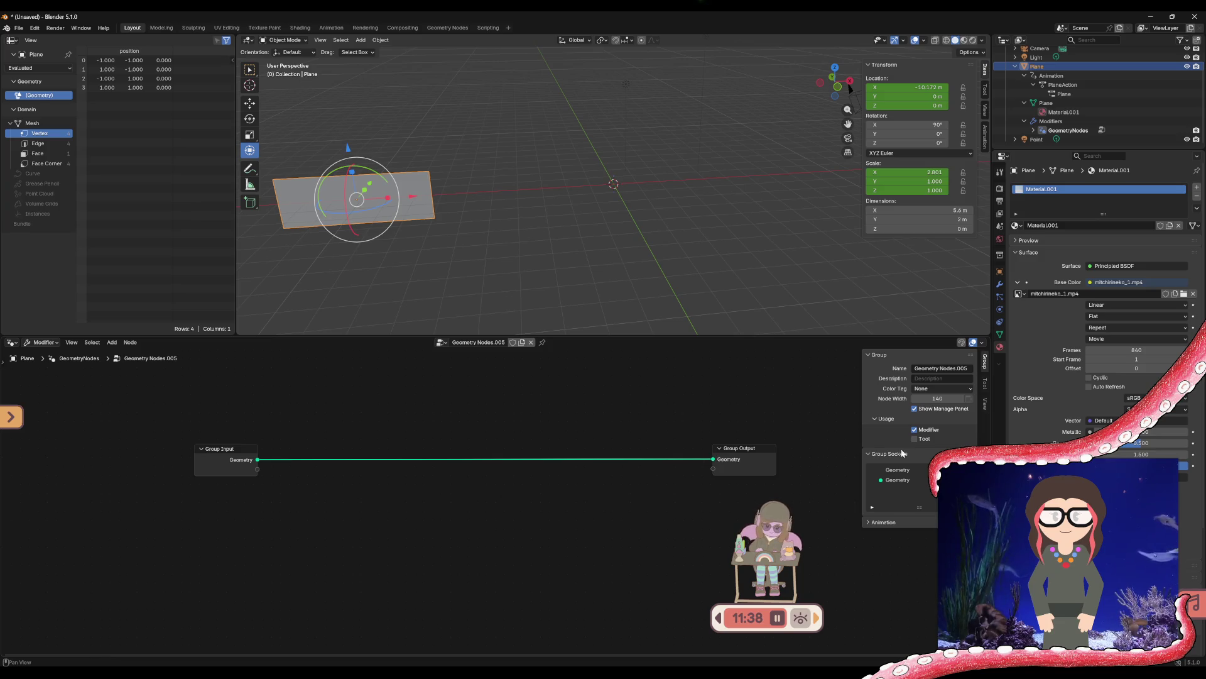
Create a new animation action for the node group, leaving its name unchanged
left_click(867, 522)
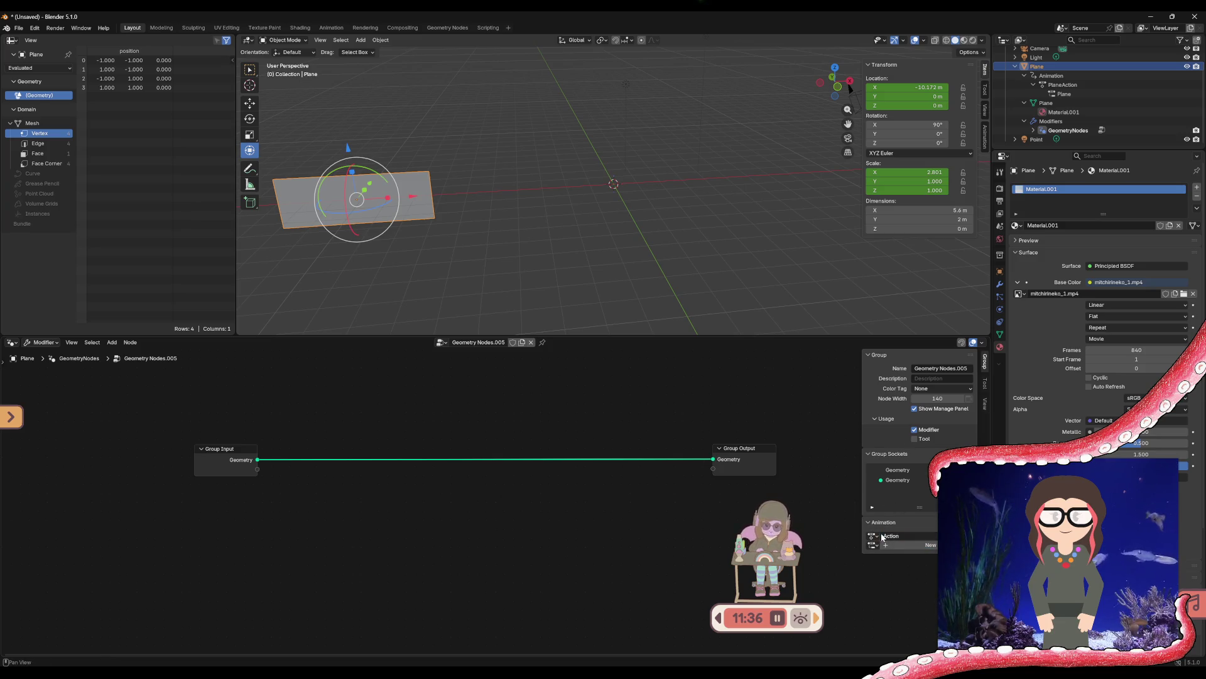
left_click(896, 546)
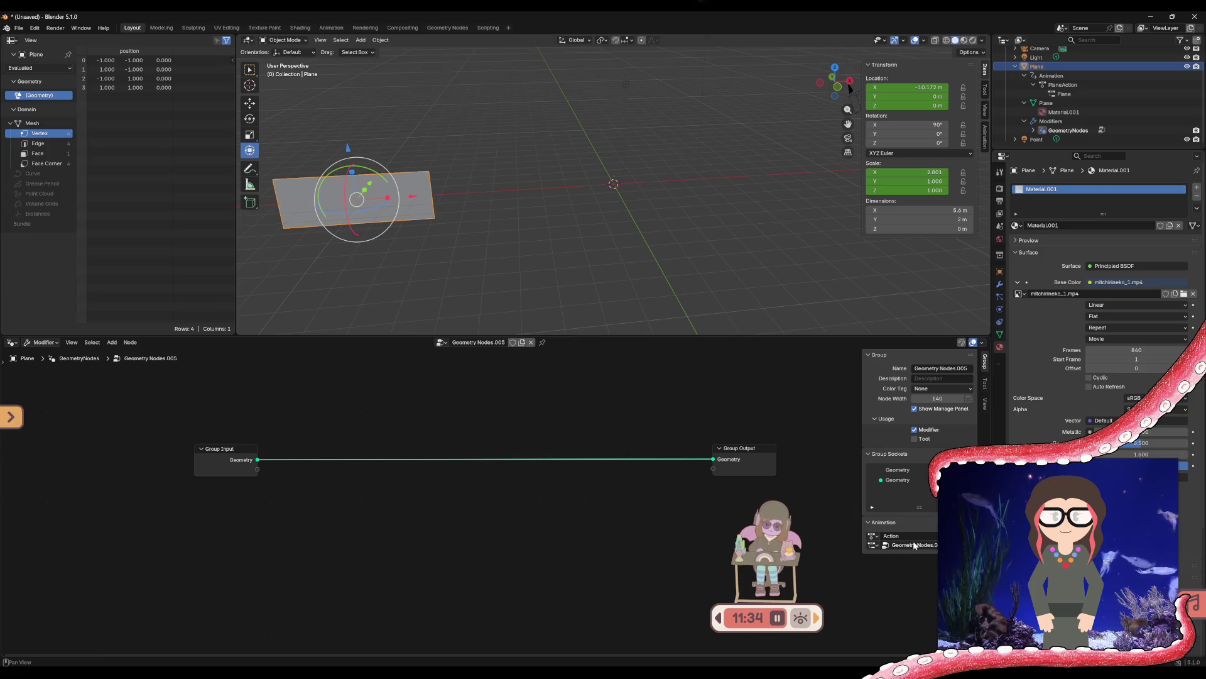
left_click(914, 544)
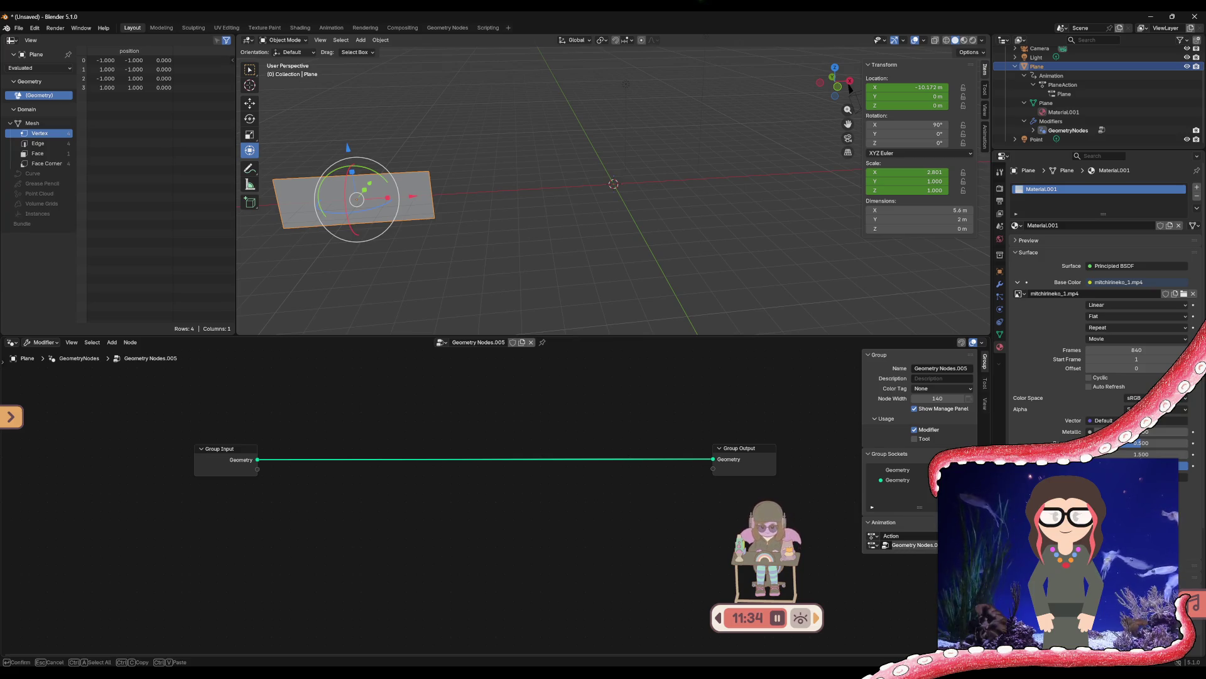
left_click(873, 544)
left_click(878, 549)
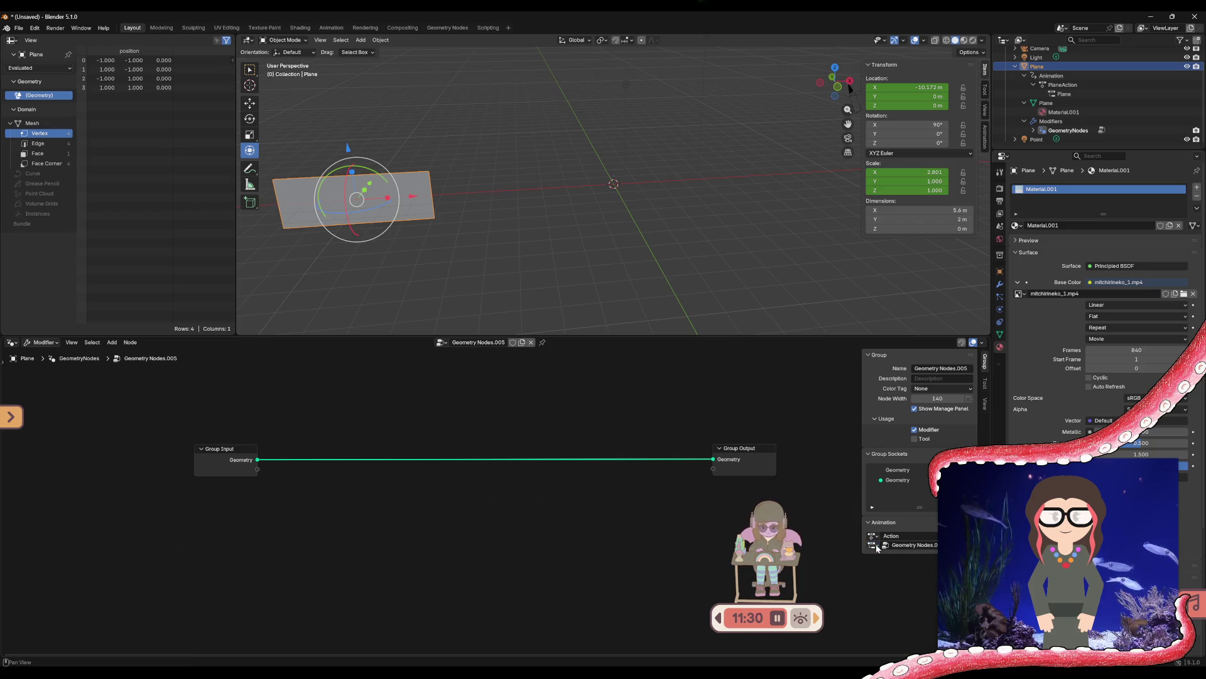
left_click(898, 536)
key("Escape")
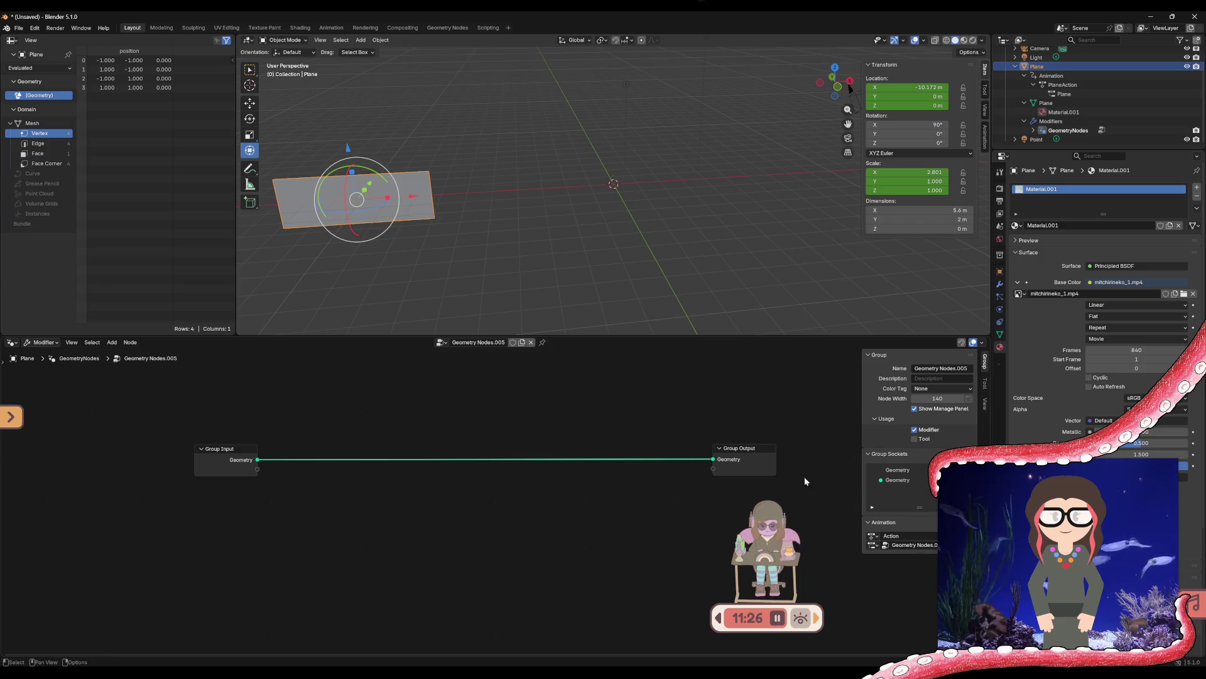
Inspect the Group Input and Group Output nodes and the output Geometry socket's sidebar settings
left_click(733, 454)
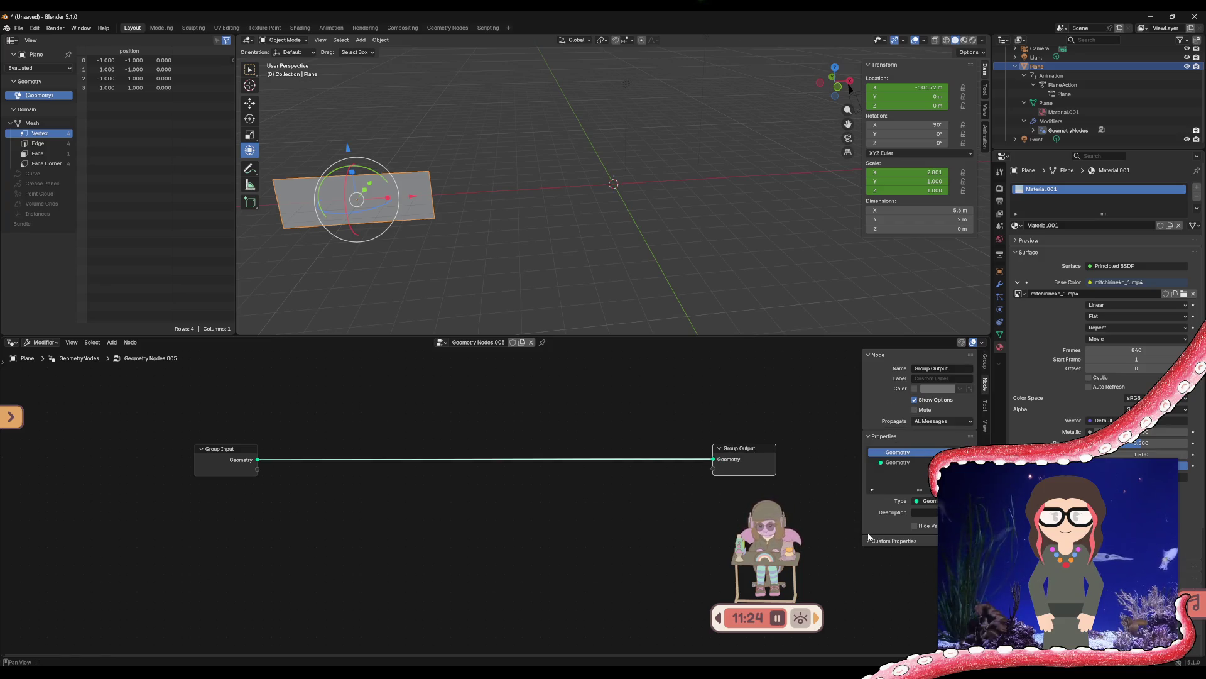
left_click(732, 491)
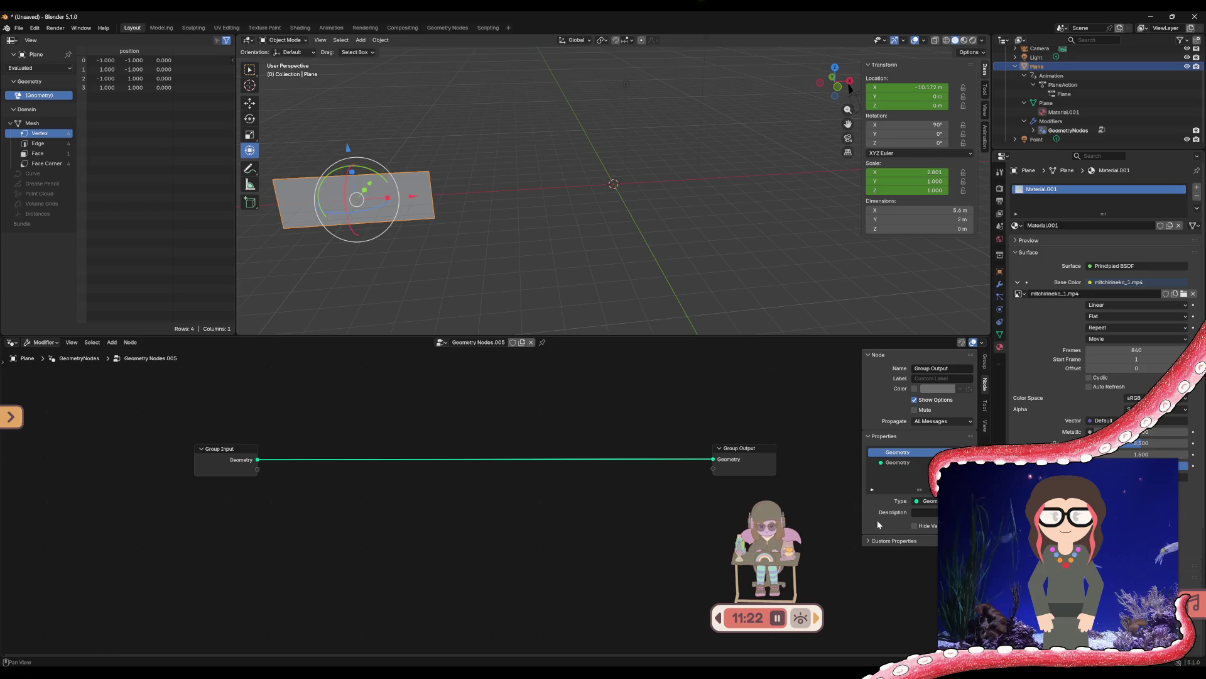
left_click(233, 464)
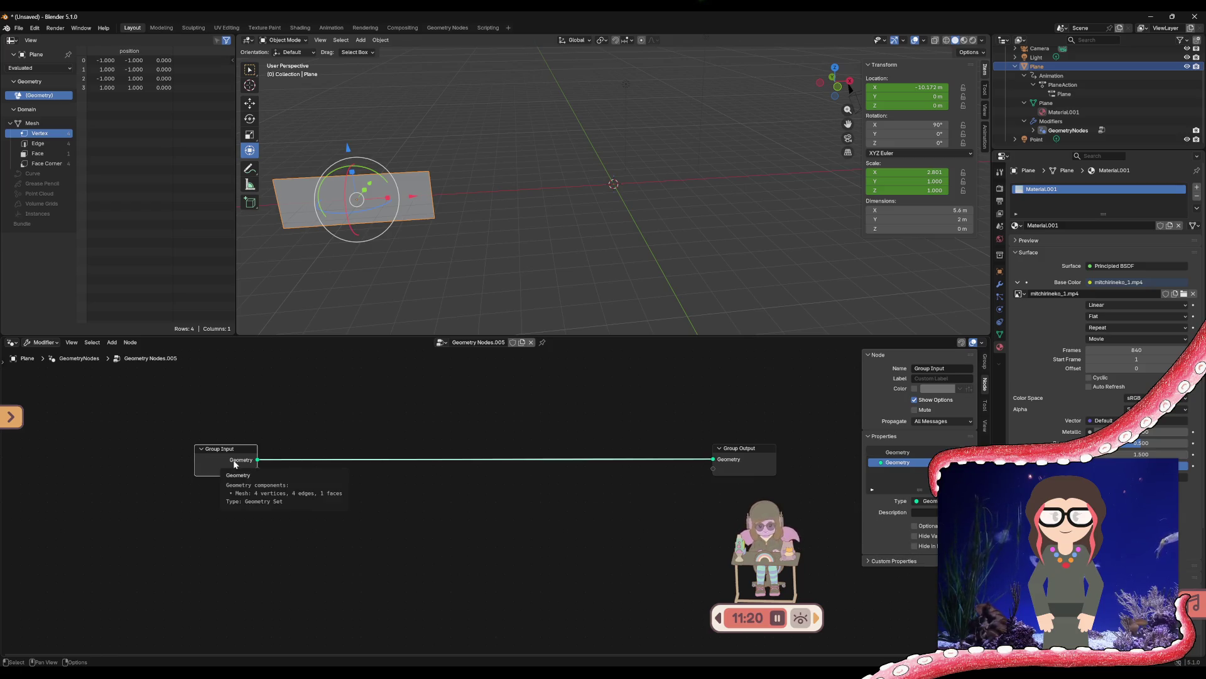
left_click(434, 463)
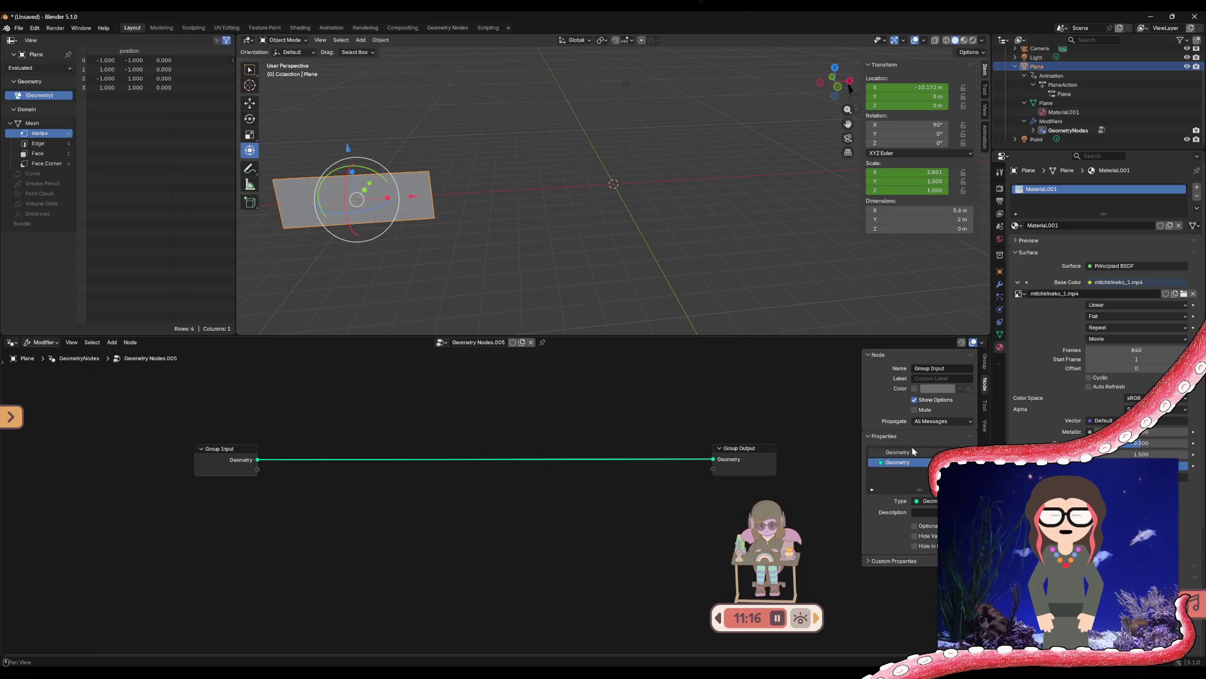
left_click(745, 457)
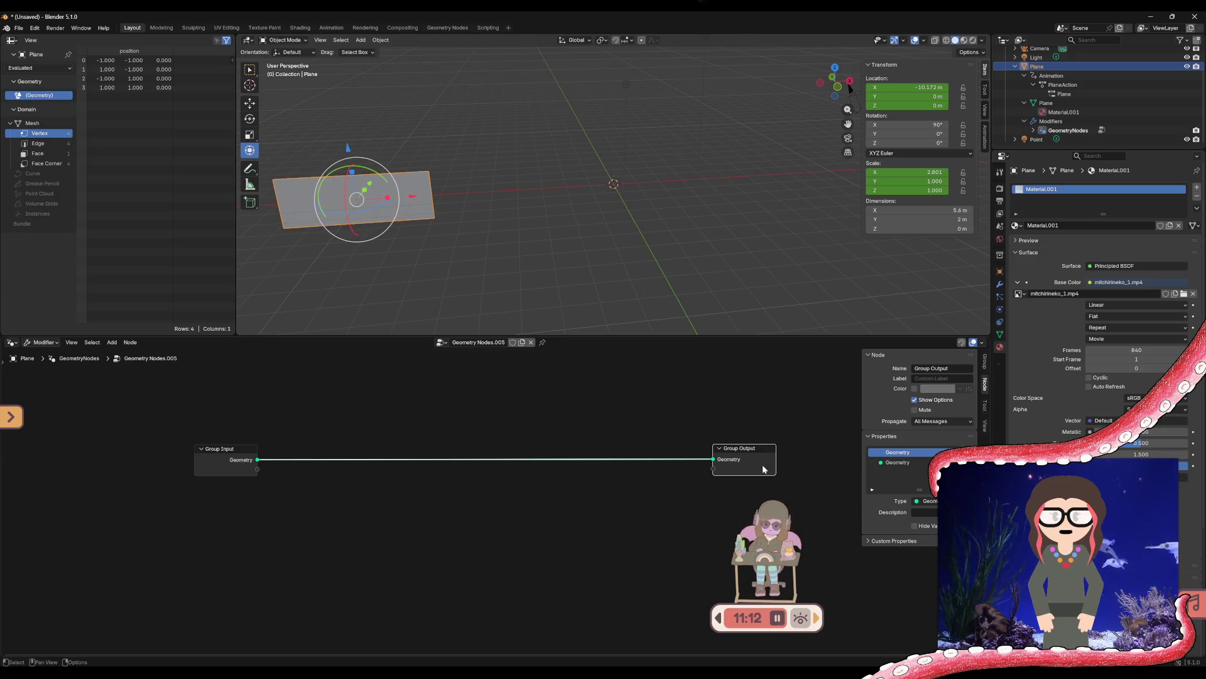
left_click(928, 463)
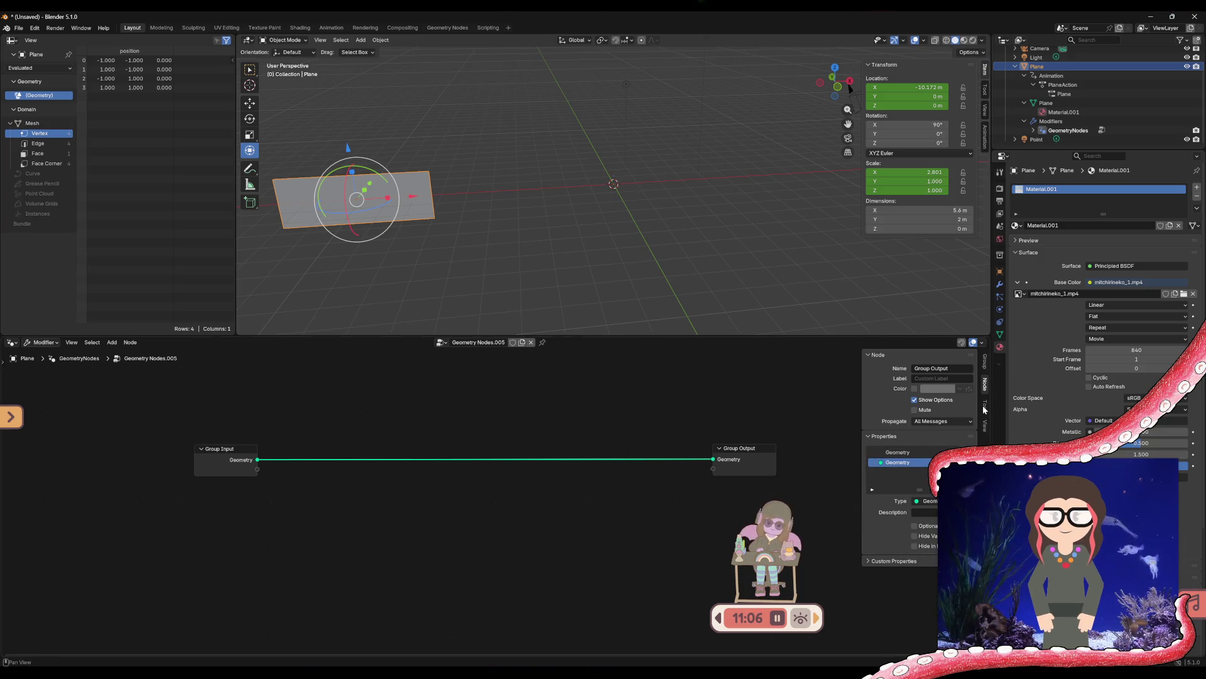
left_click(985, 425)
left_click(985, 385)
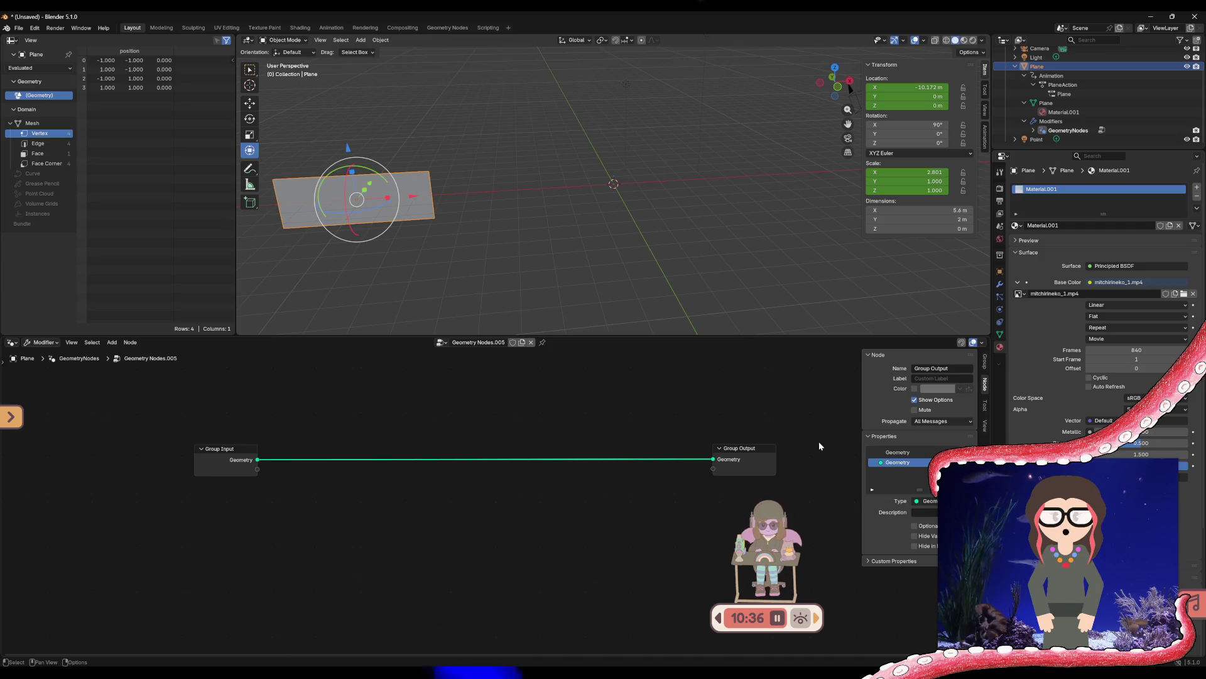
right_click(355, 547)
Add an Image Texture node and connect its Color and Alpha to new Group Output sockets
mouse_move(368, 547)
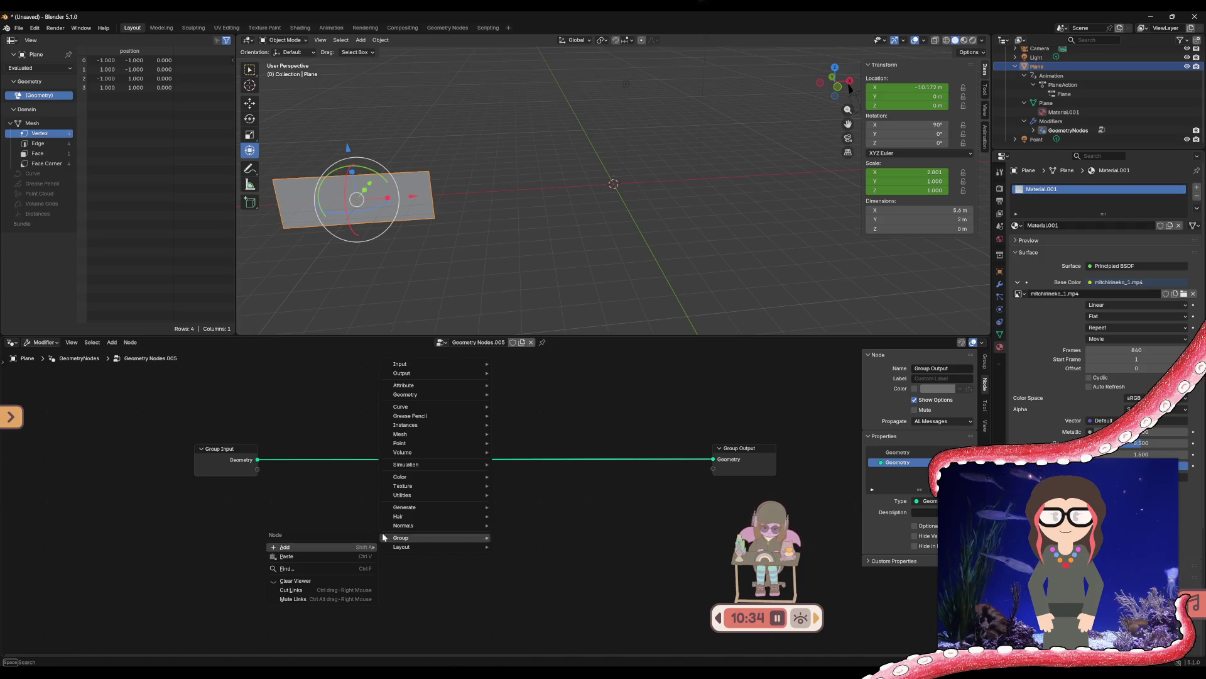
mouse_move(440, 507)
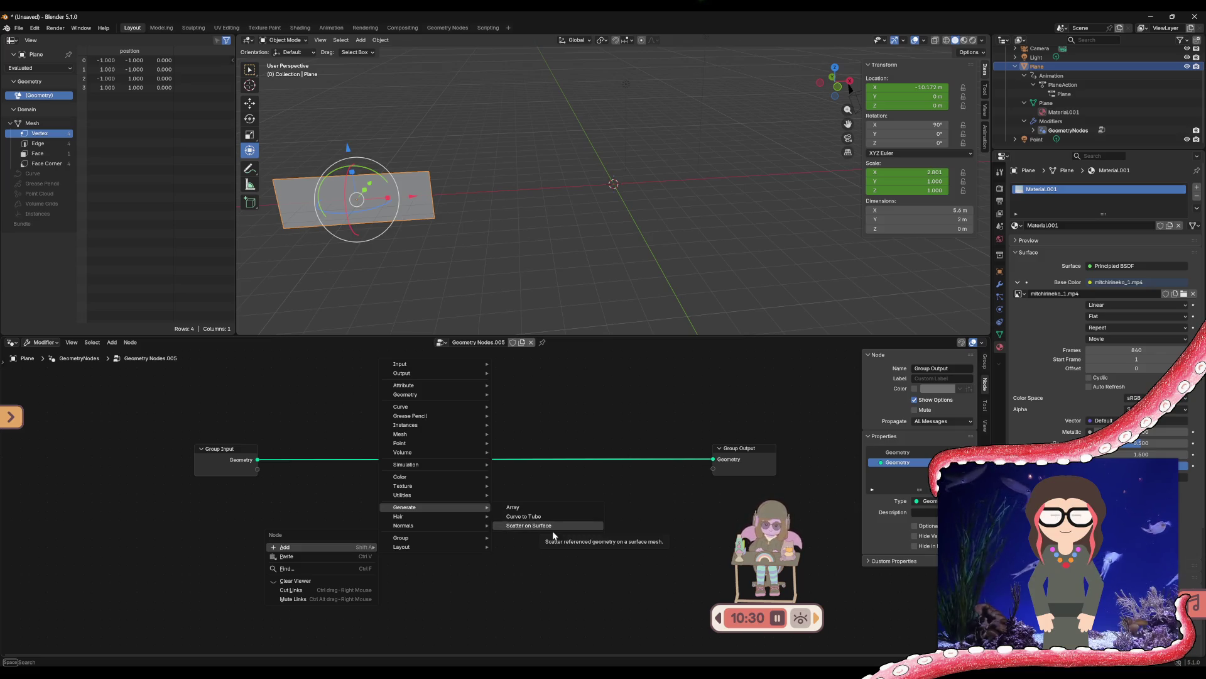
mouse_move(432, 487)
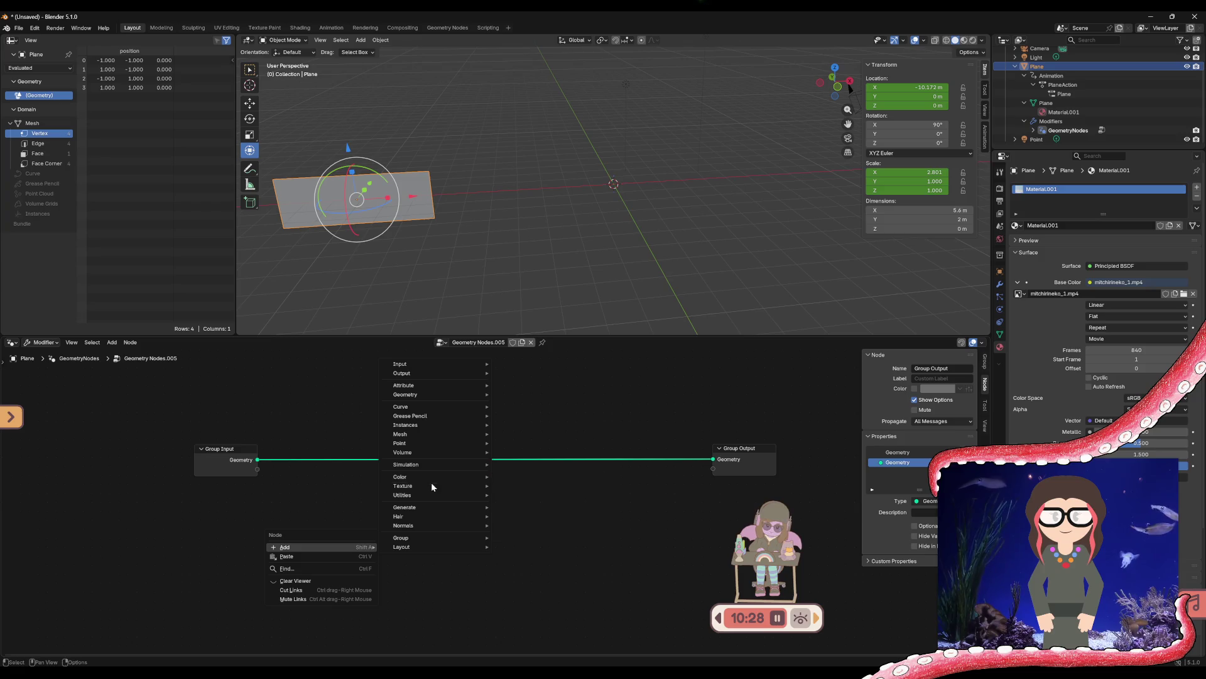
left_click(524, 522)
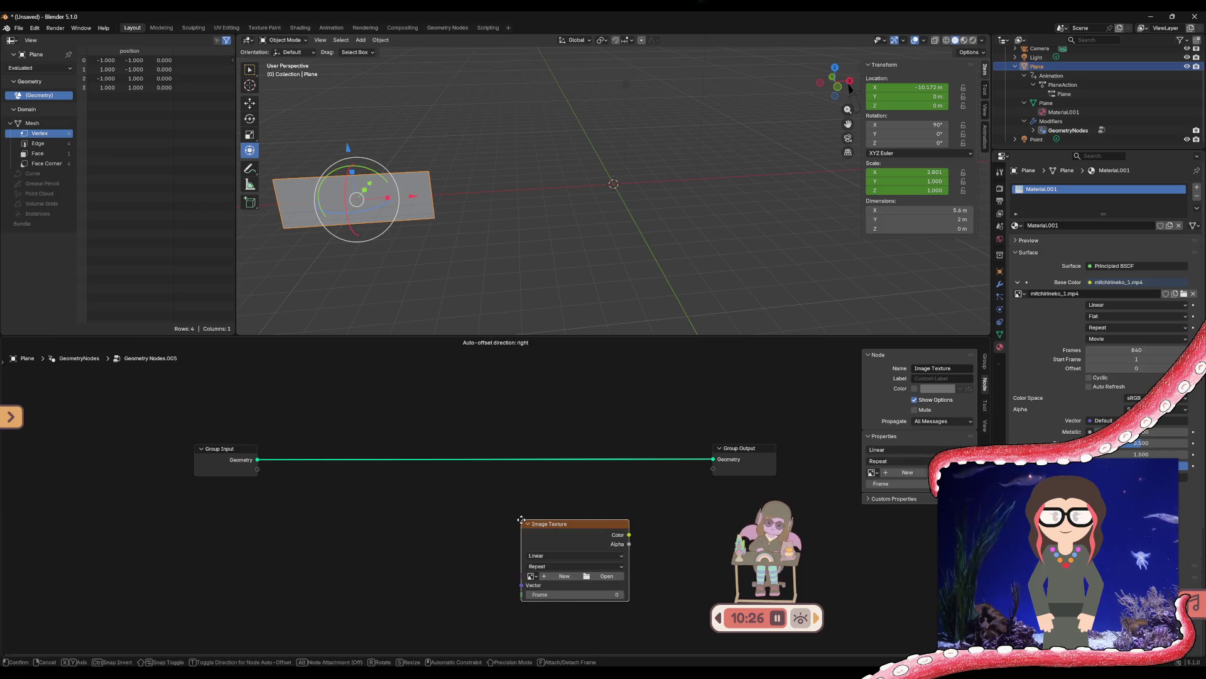
left_click(398, 479)
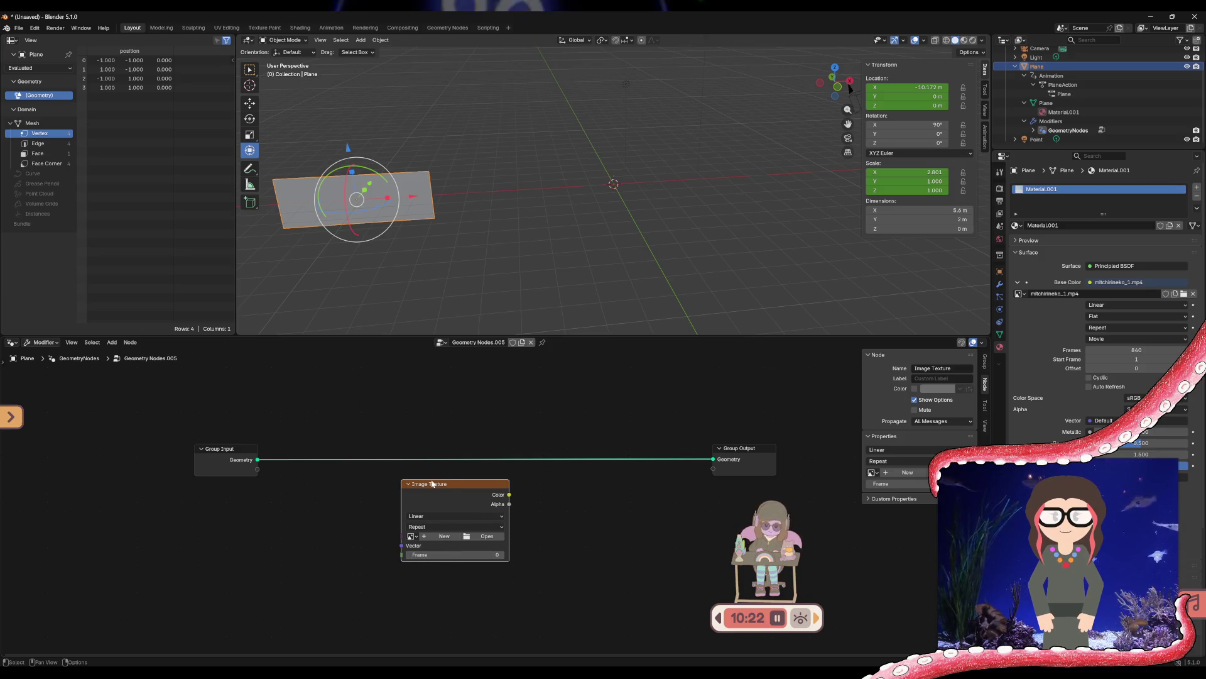
mouse_move(509, 494)
left_mouse_down()
mouse_move(709, 480)
mouse_move(713, 470)
left_mouse_up()
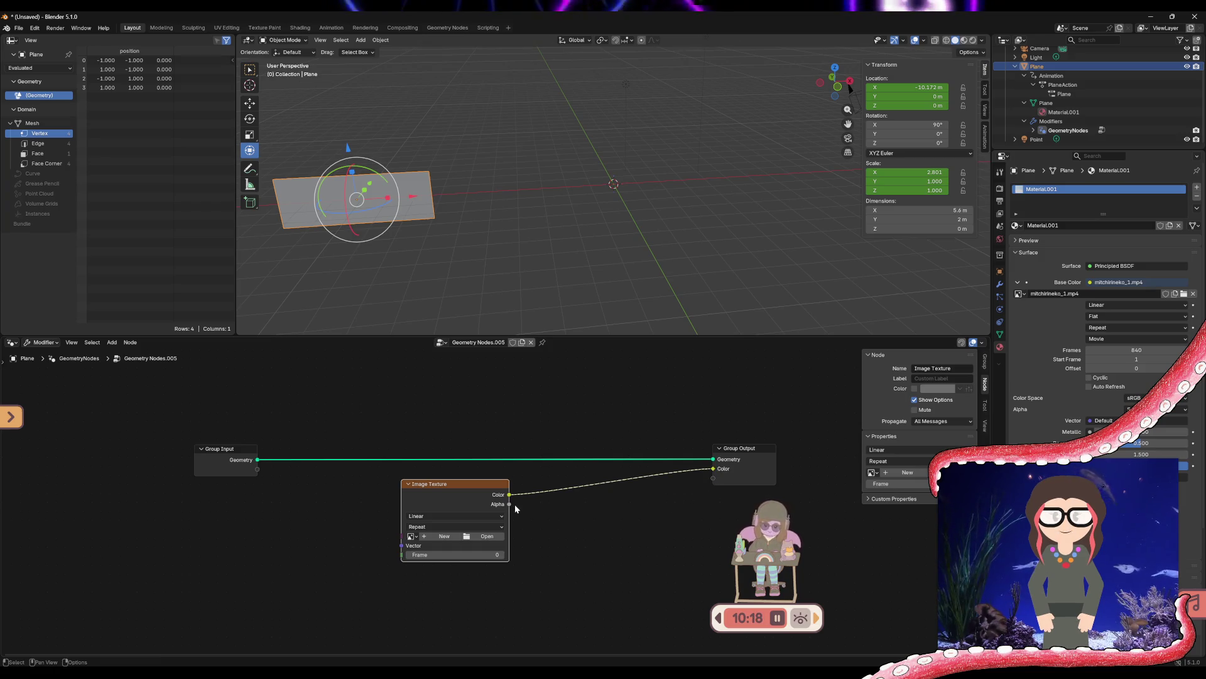
left_click_drag(509, 504, 714, 480)
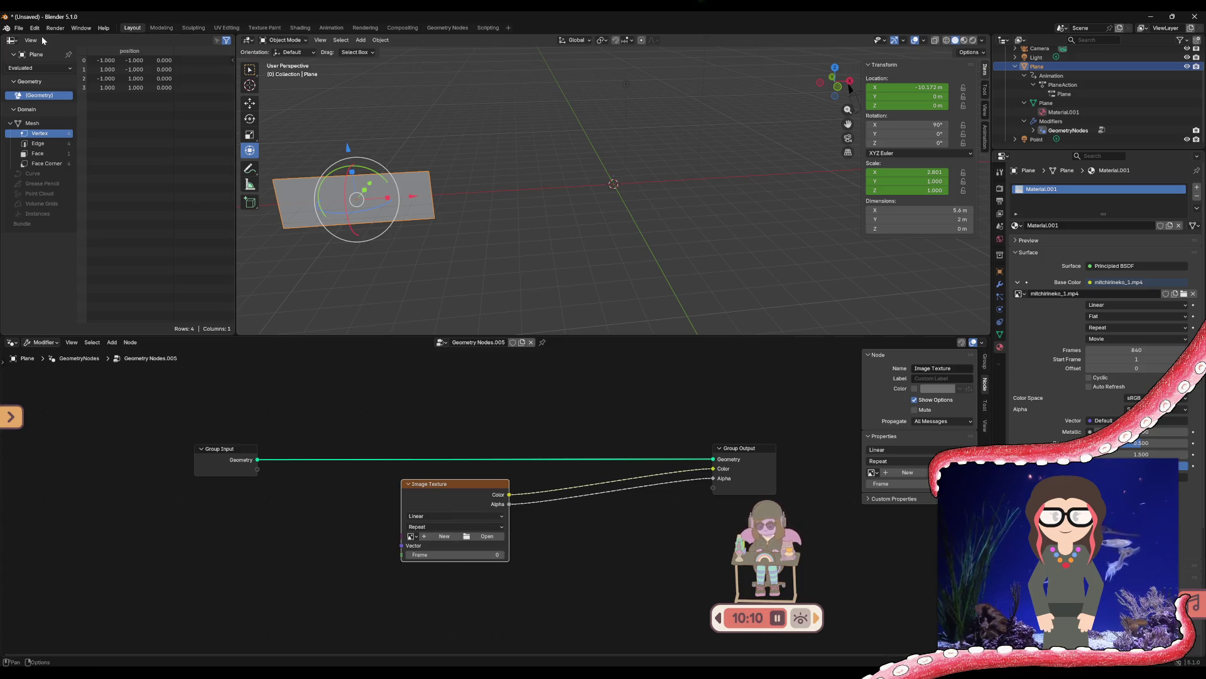
Switch the top-left area to a 3D Viewport and then back to the Spreadsheet
left_click(10, 41)
left_click(32, 67)
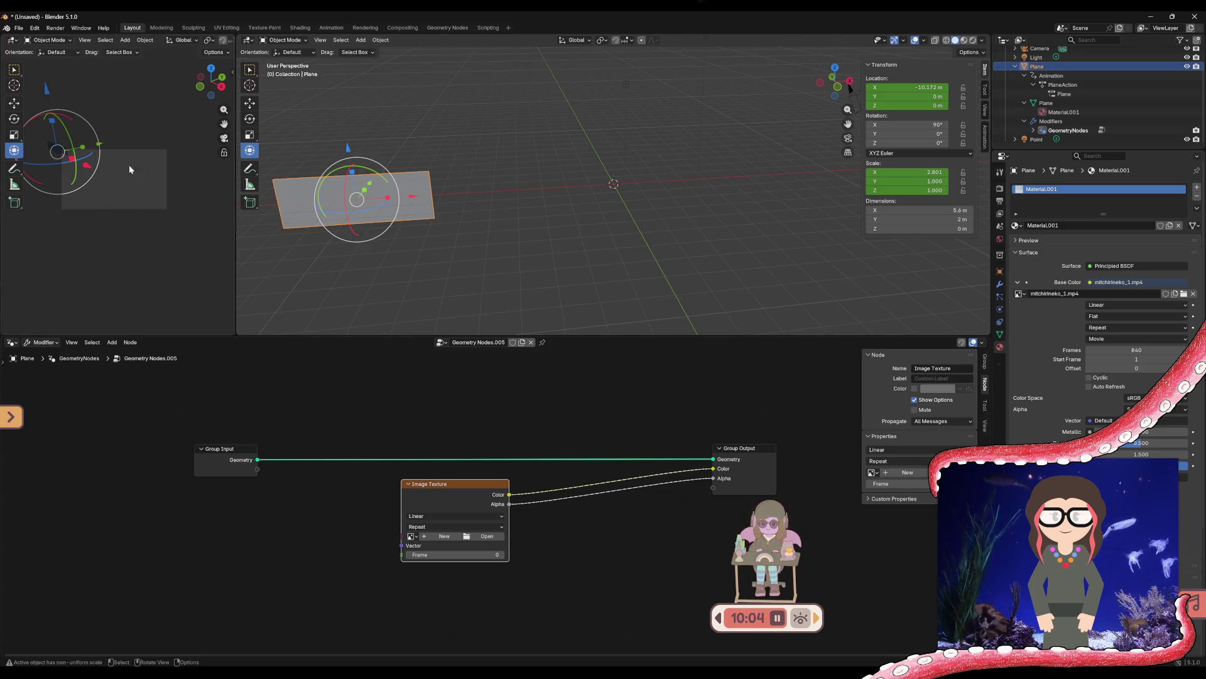
left_click(12, 41)
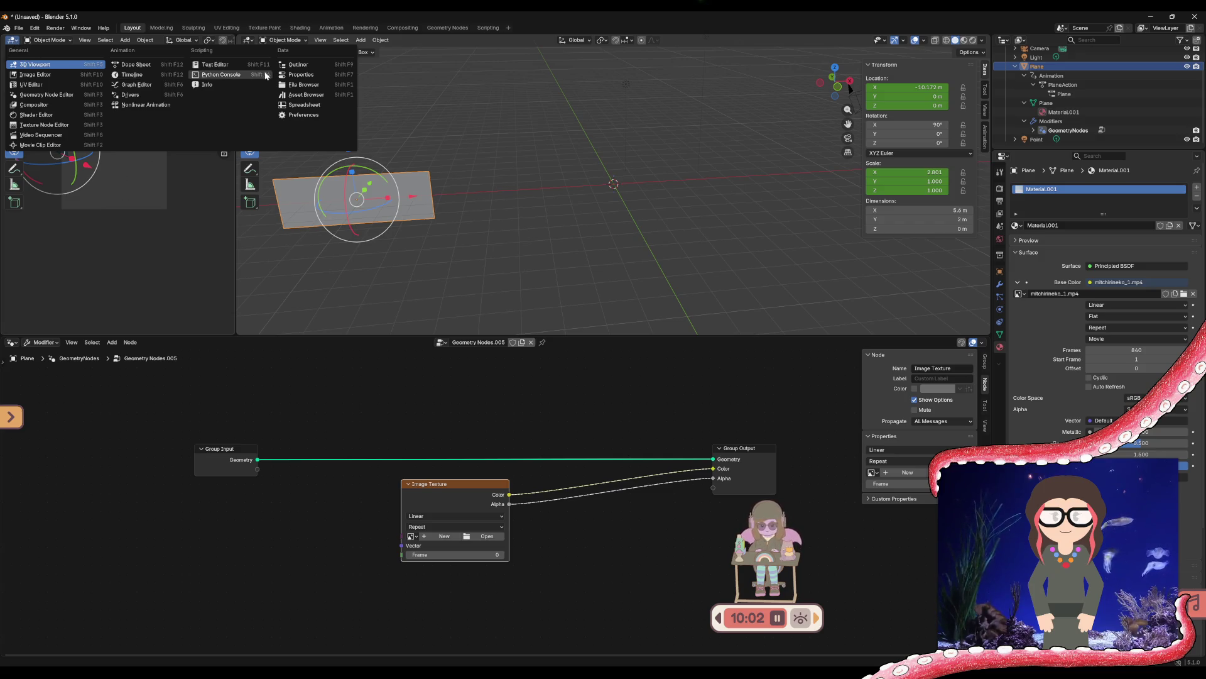
left_click(308, 104)
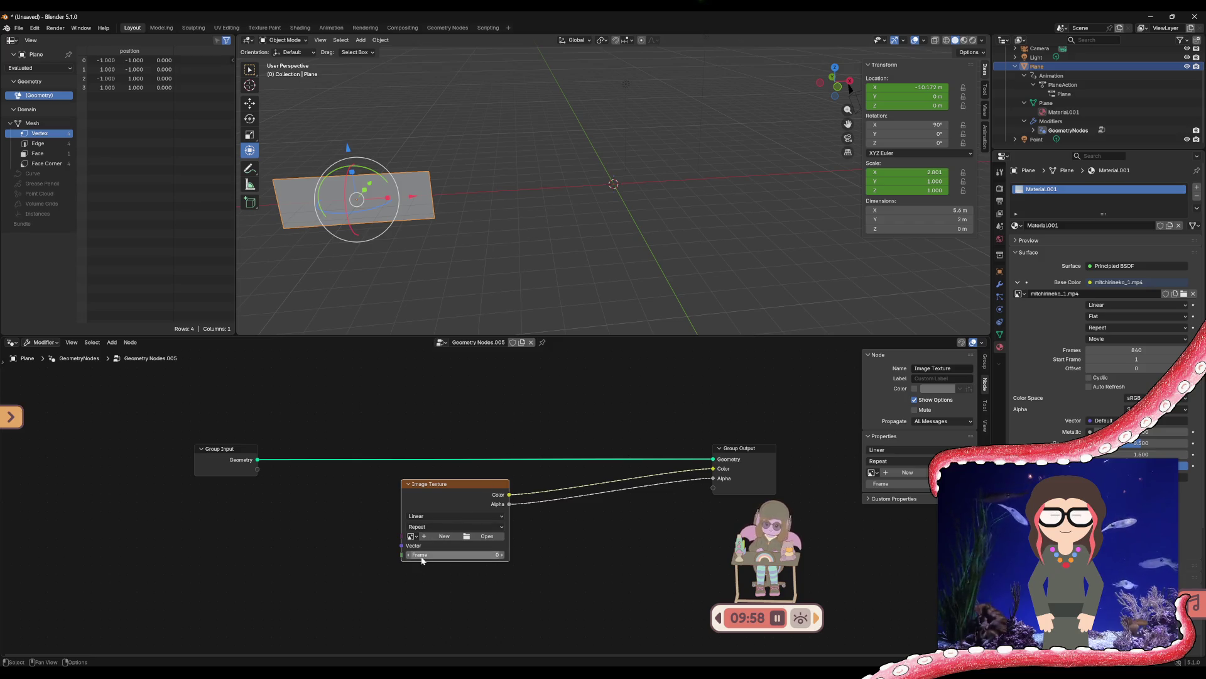
Route Group Input's Geometry through the inserted node and expose the transform's Scale as a group input
left_click_drag(258, 460, 400, 556)
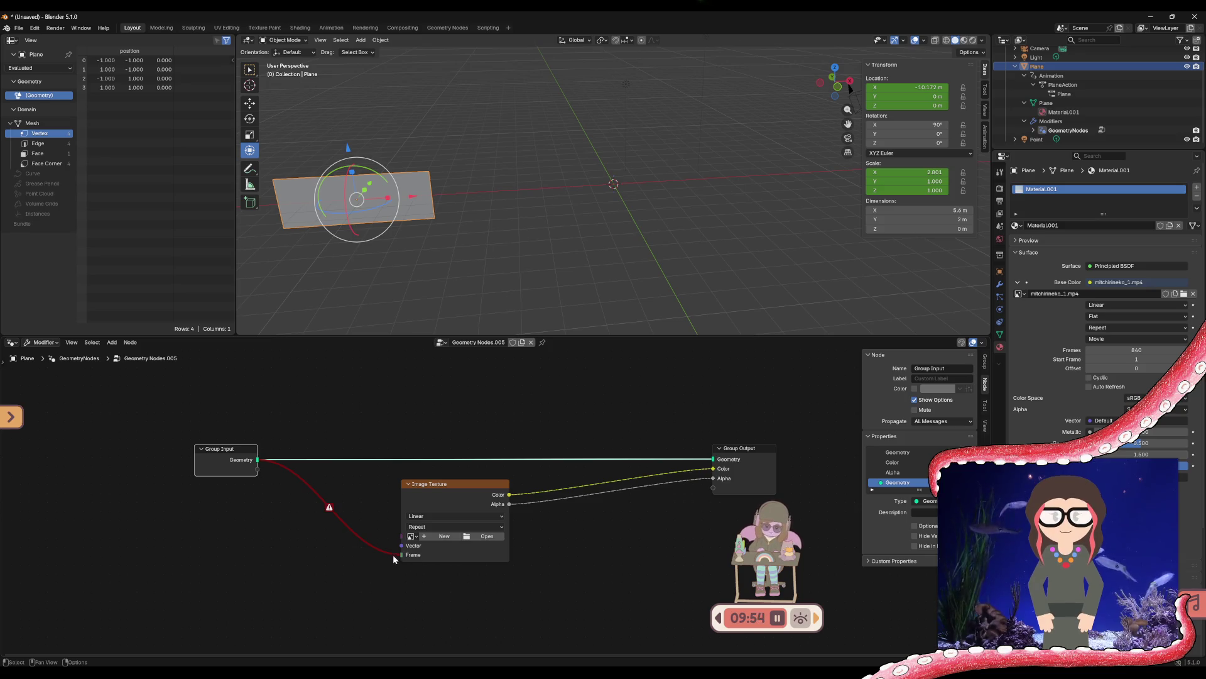
left_click_drag(258, 460, 262, 461)
left_click_drag(400, 549, 400, 549)
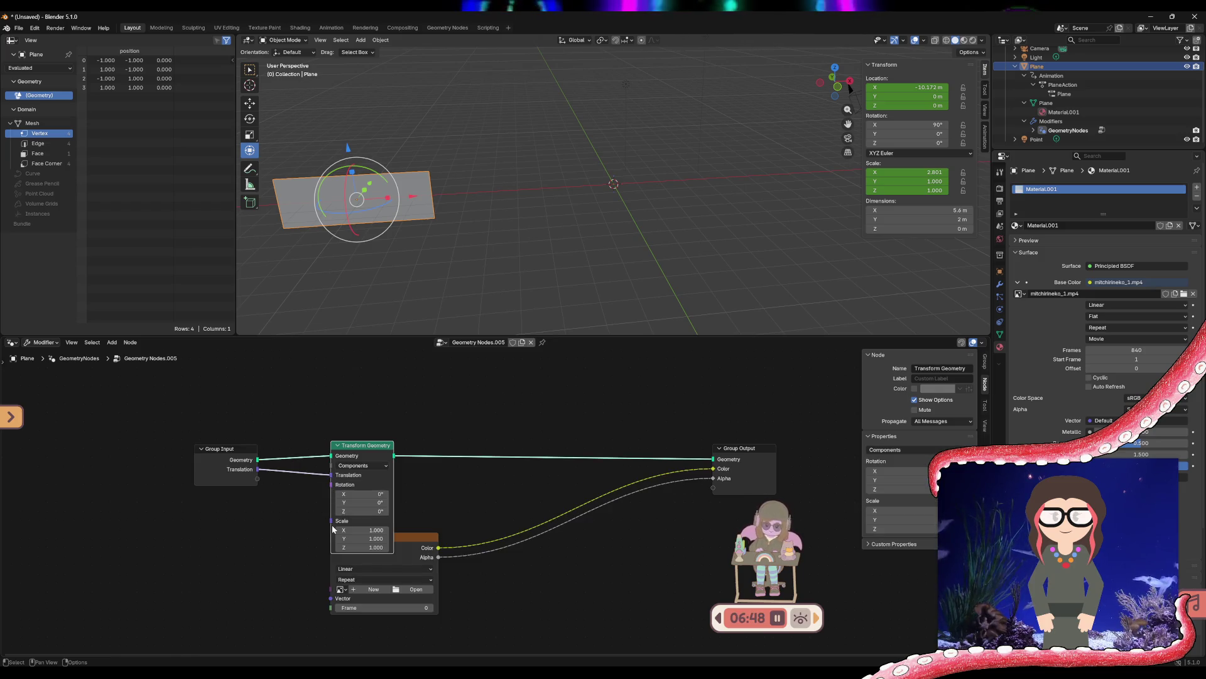
left_click_drag(257, 478, 330, 523)
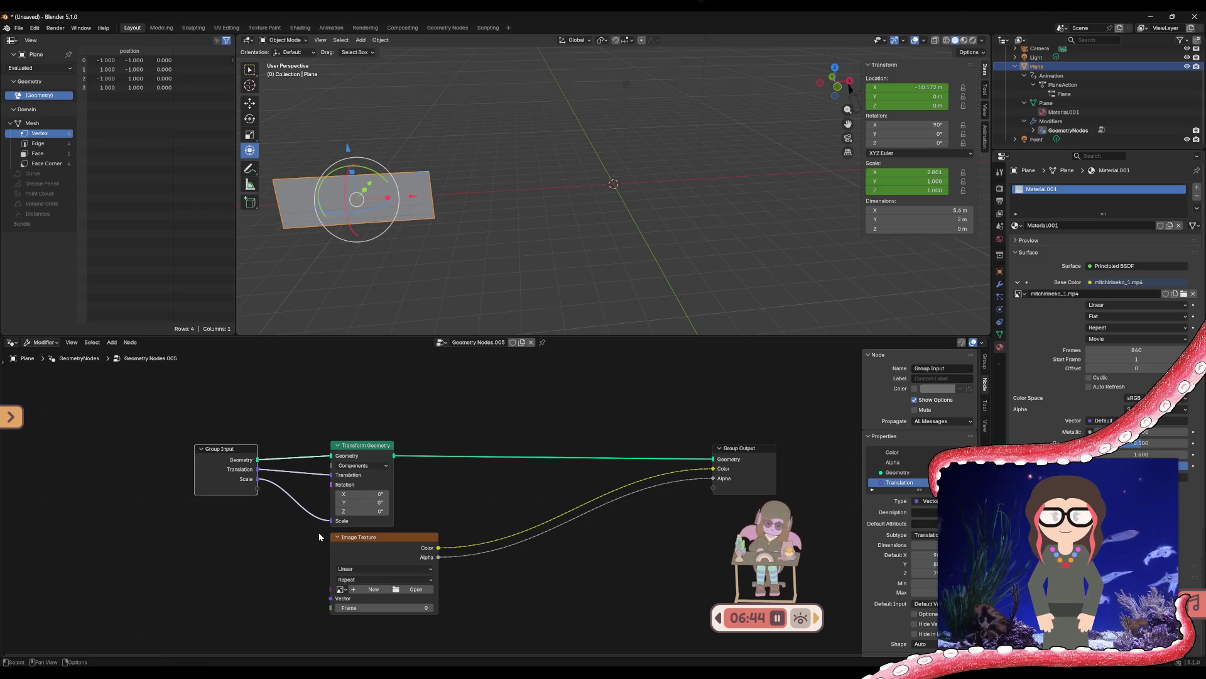
left_click(349, 516)
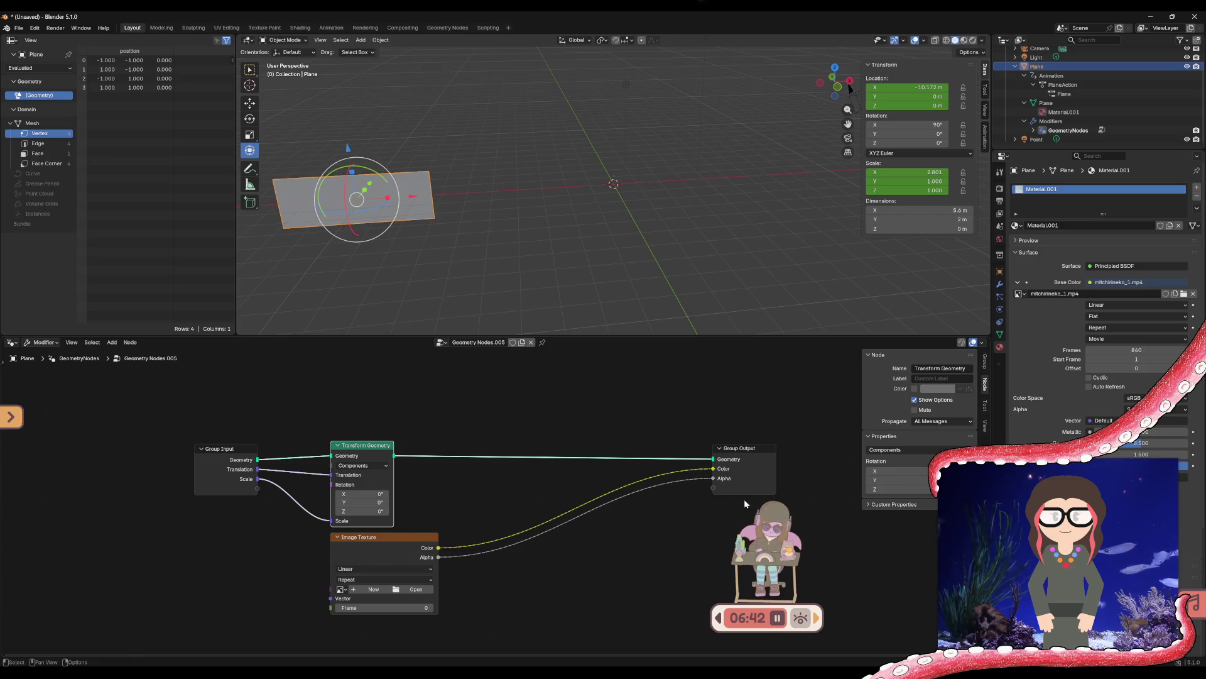
Reset the Transform Geometry node's X rotation to 0°
mouse_move(905, 490)
left_mouse_down()
mouse_move(904, 471)
mouse_move(877, 471)
left_mouse_up()
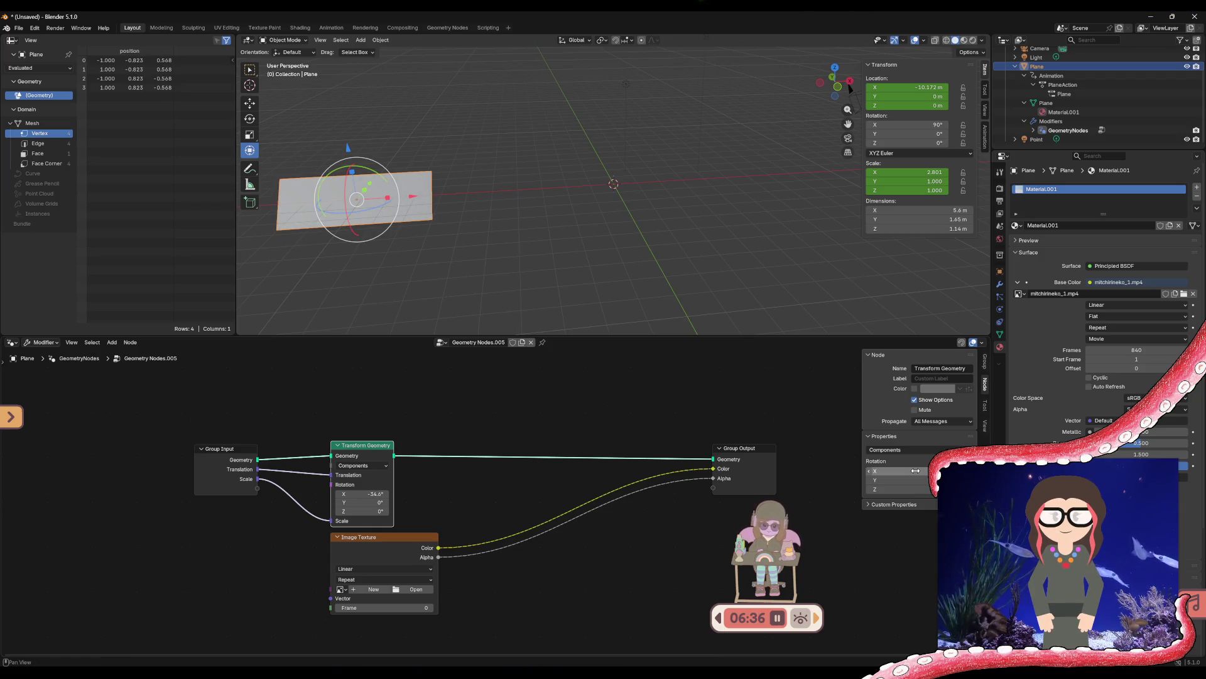
left_click(915, 471)
type("0")
key("Return")
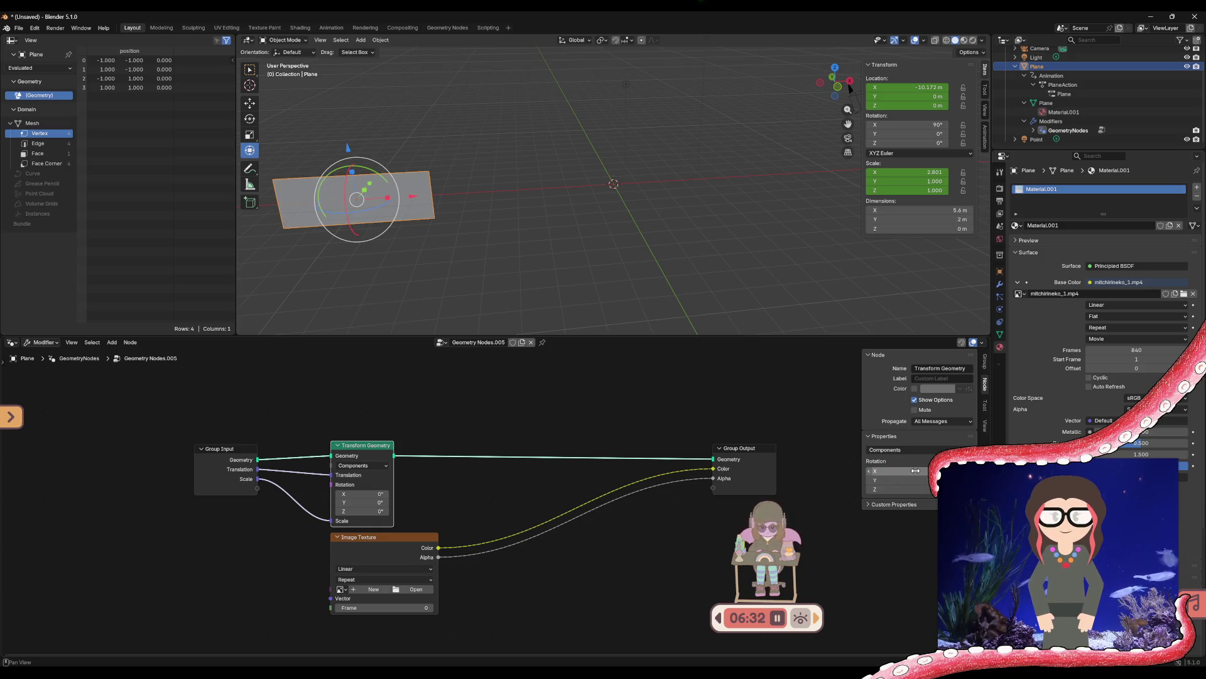
Add a custom property valued 1.000 to the node and set Transform Geometry to Matrix mode
left_click(886, 504)
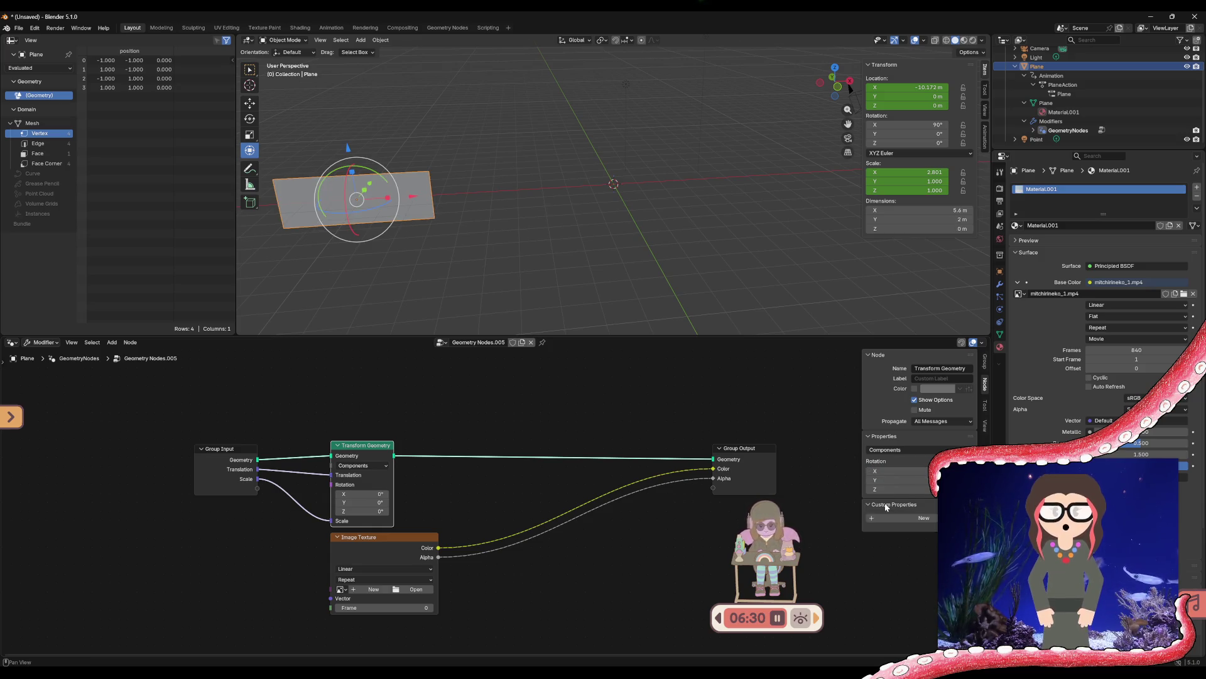
left_click(891, 519)
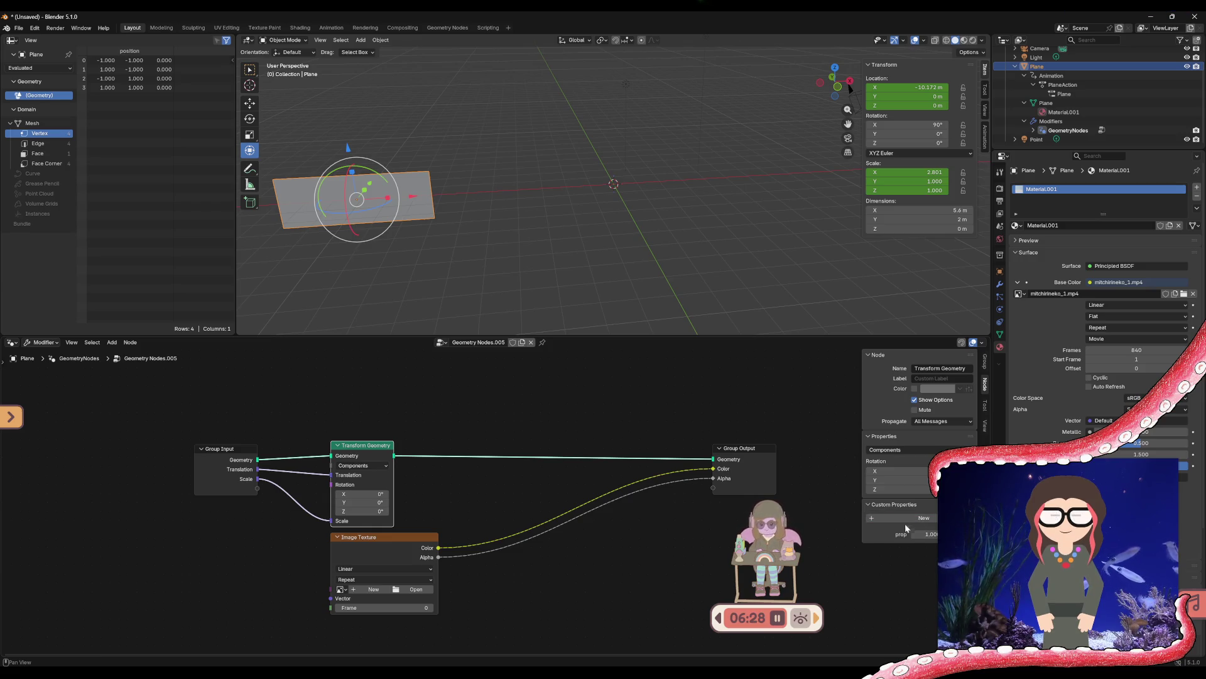
left_click_drag(907, 534, 907, 534)
key("Return")
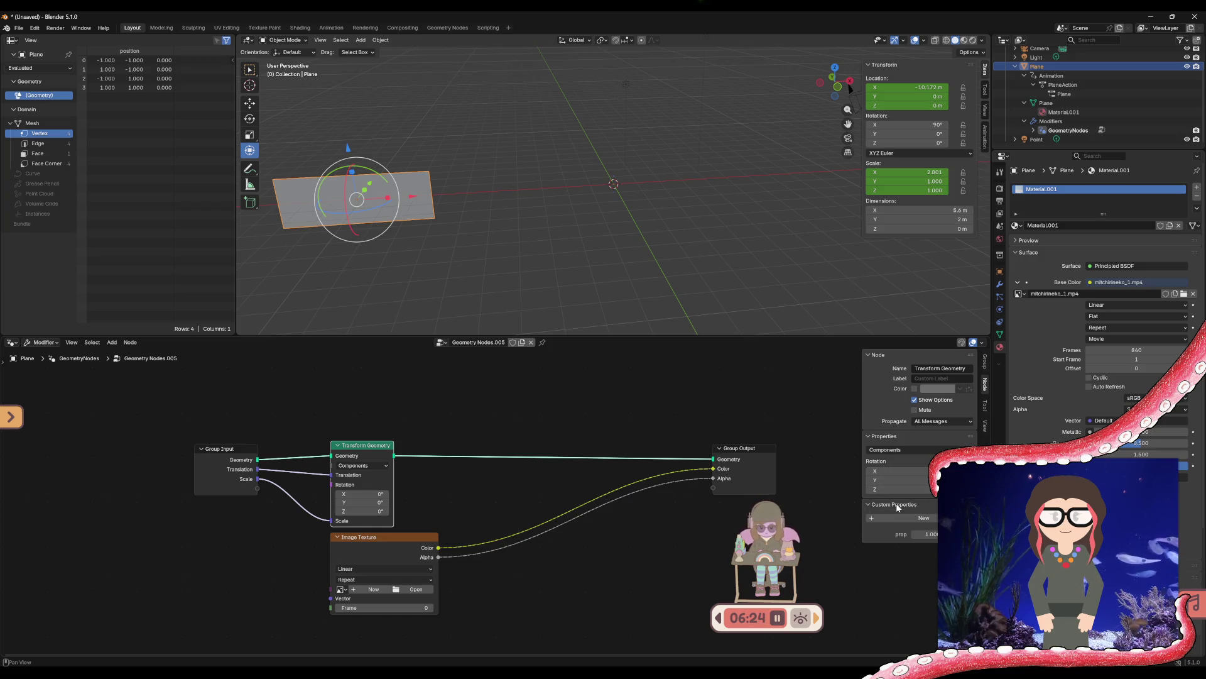
left_click(886, 505)
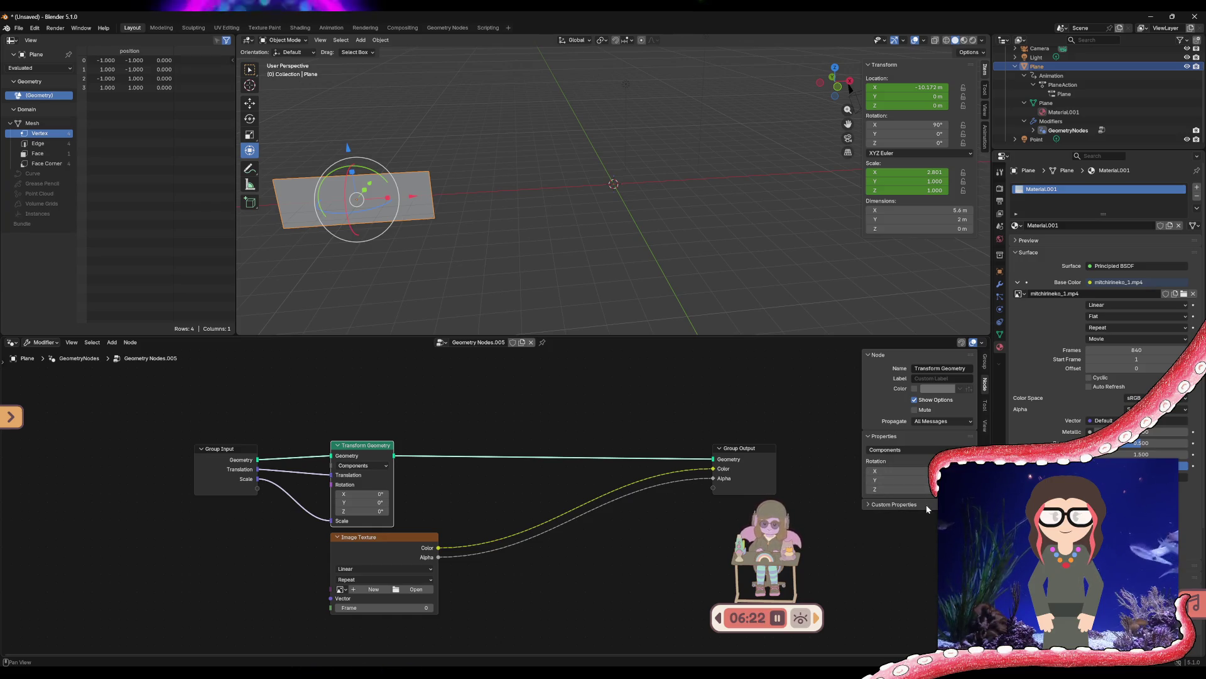
left_click(892, 450)
left_click(894, 482)
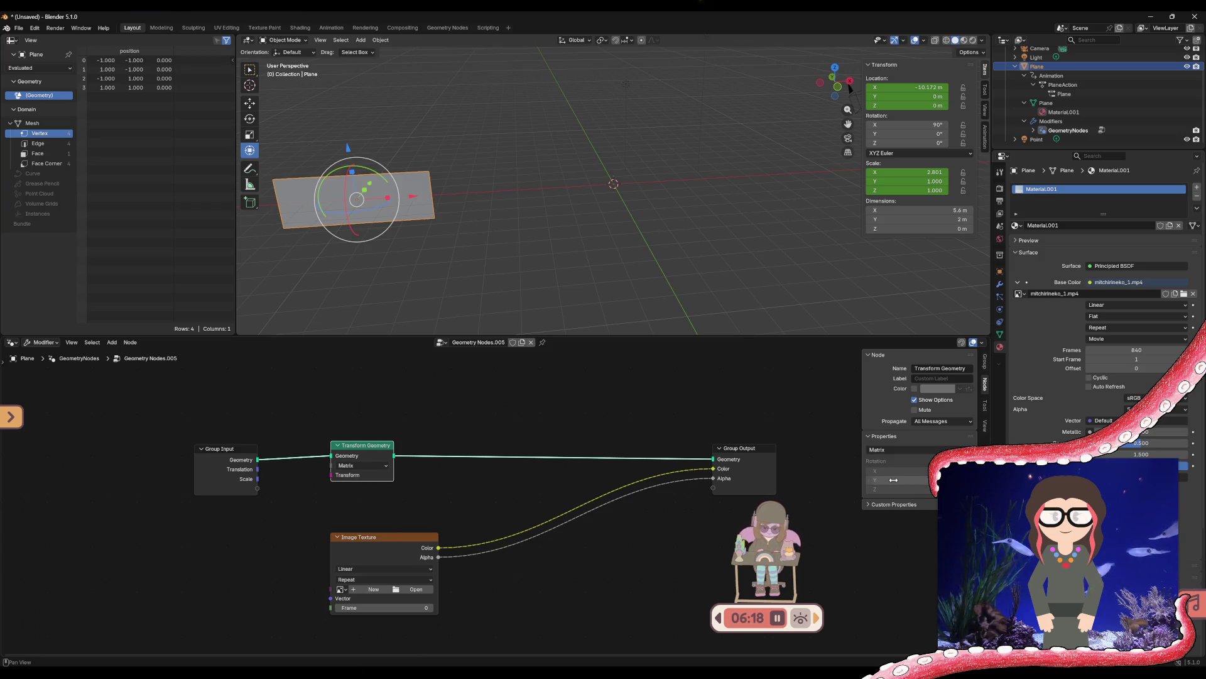
Set Transform Geometry to Matrix mode and feed its Transform from a new group input
left_click(355, 465)
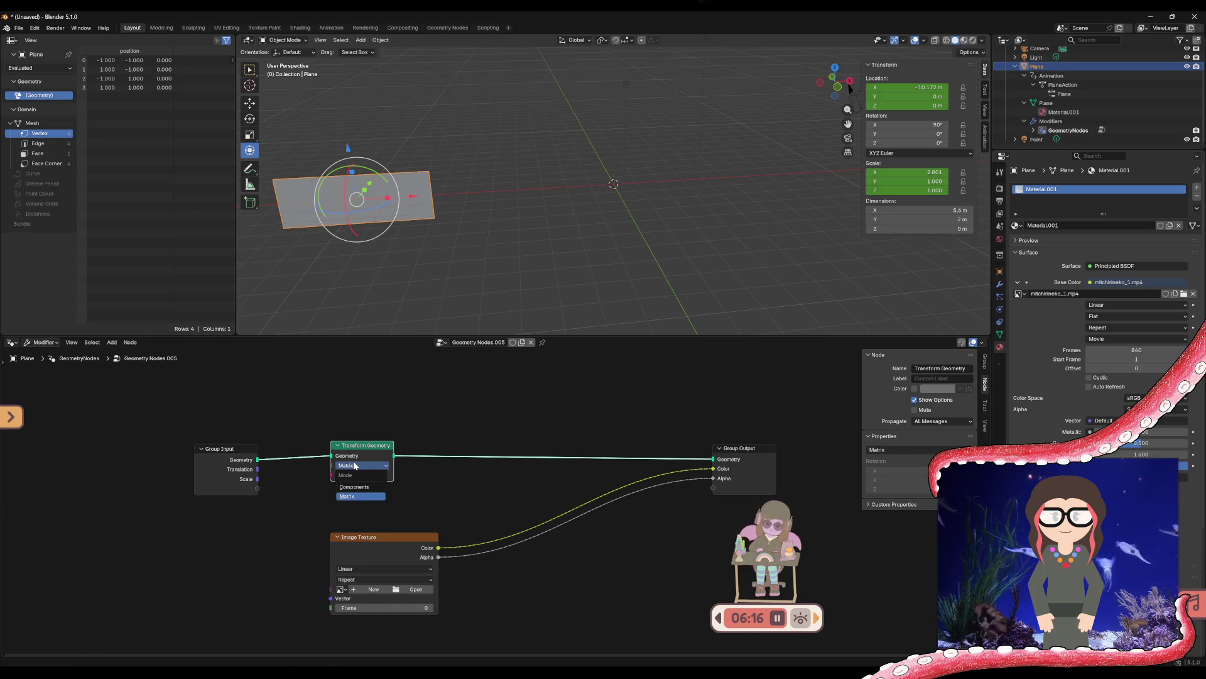
left_click(360, 487)
left_click(369, 468)
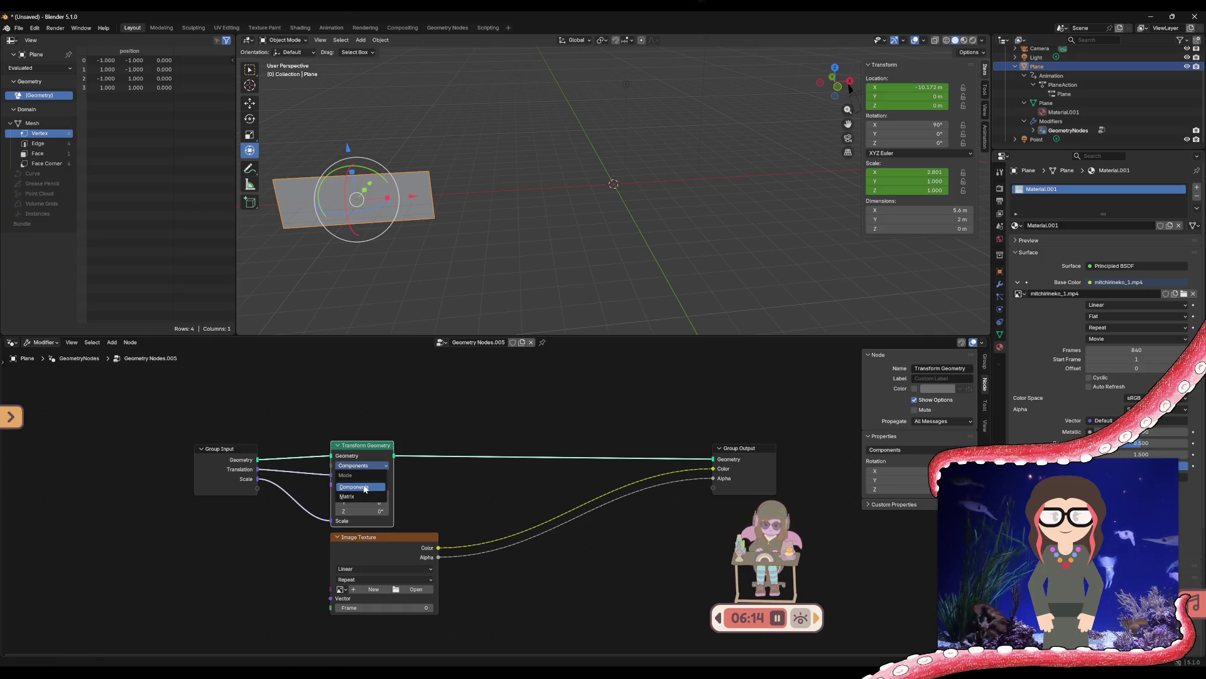
left_click(361, 494)
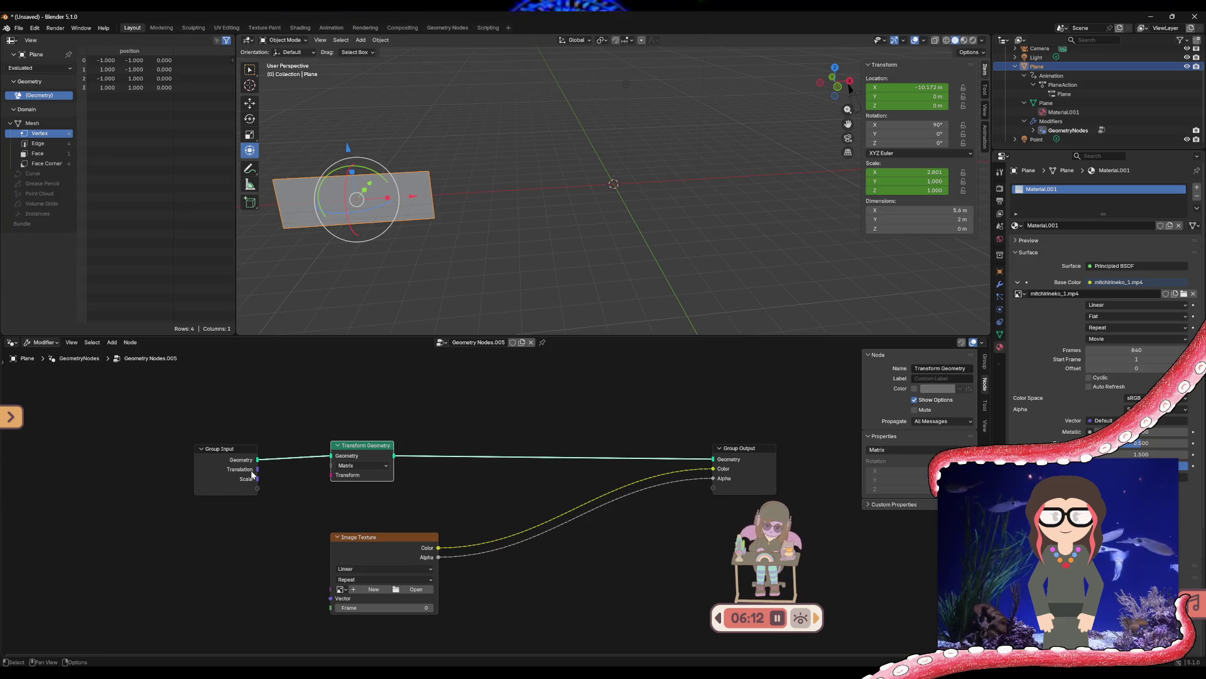
mouse_move(256, 470)
left_mouse_down()
mouse_move(326, 475)
mouse_move(262, 484)
mouse_move(330, 472)
left_mouse_up()
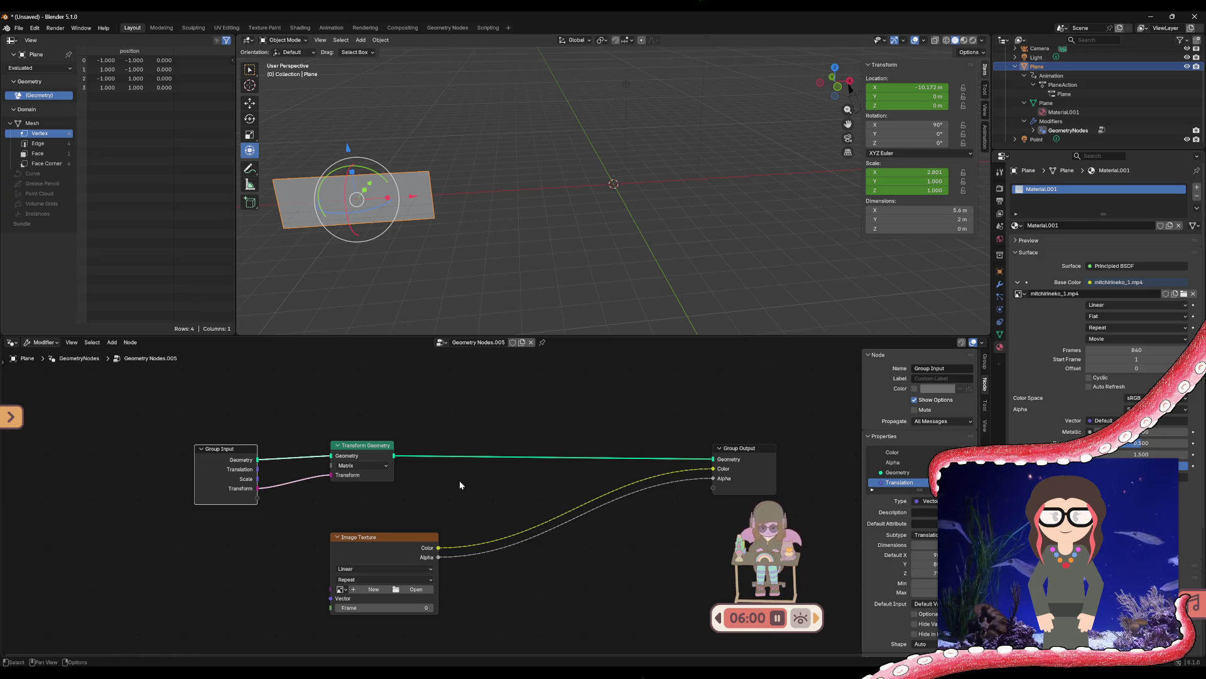
Change the group's Translation input socket type to Matrix in the sidebar
scroll(893, 591, "down", 1)
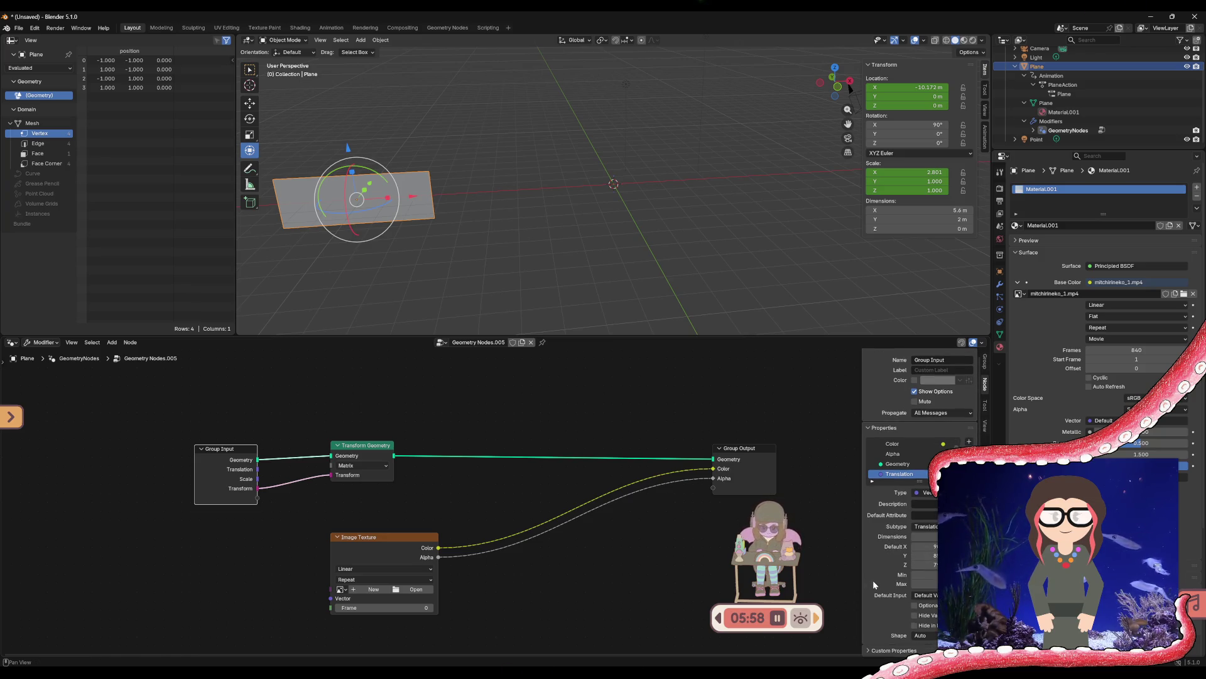
left_click_drag(924, 556, 924, 536)
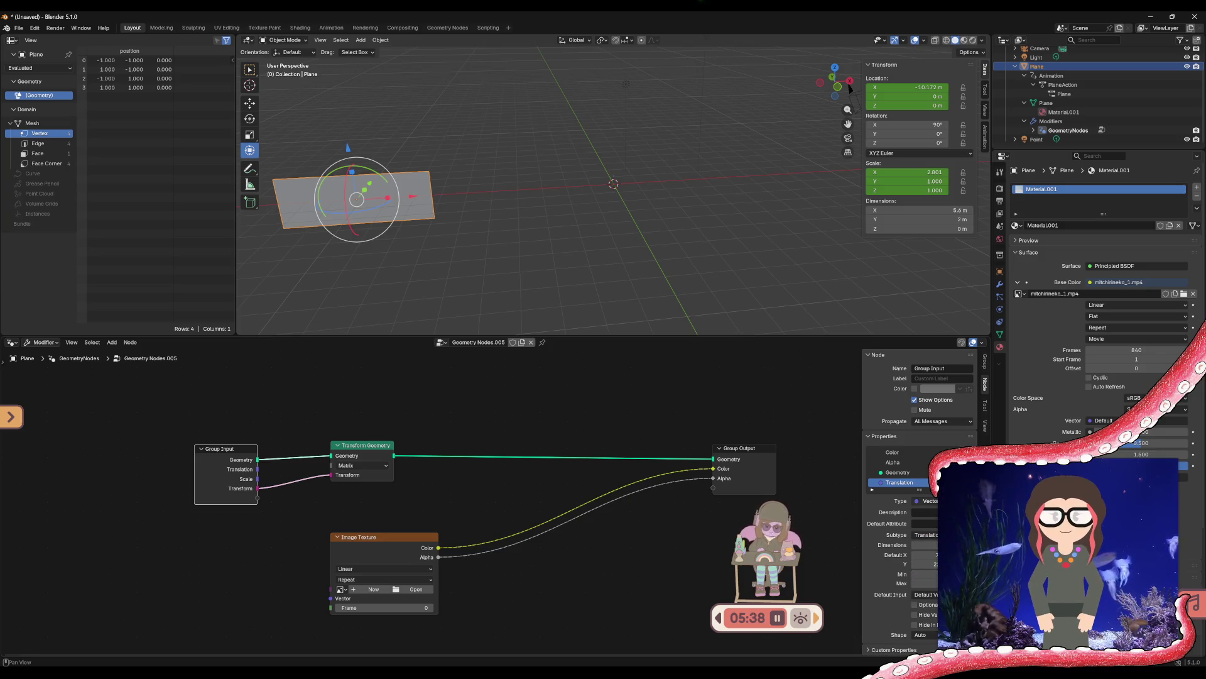
left_click(925, 501)
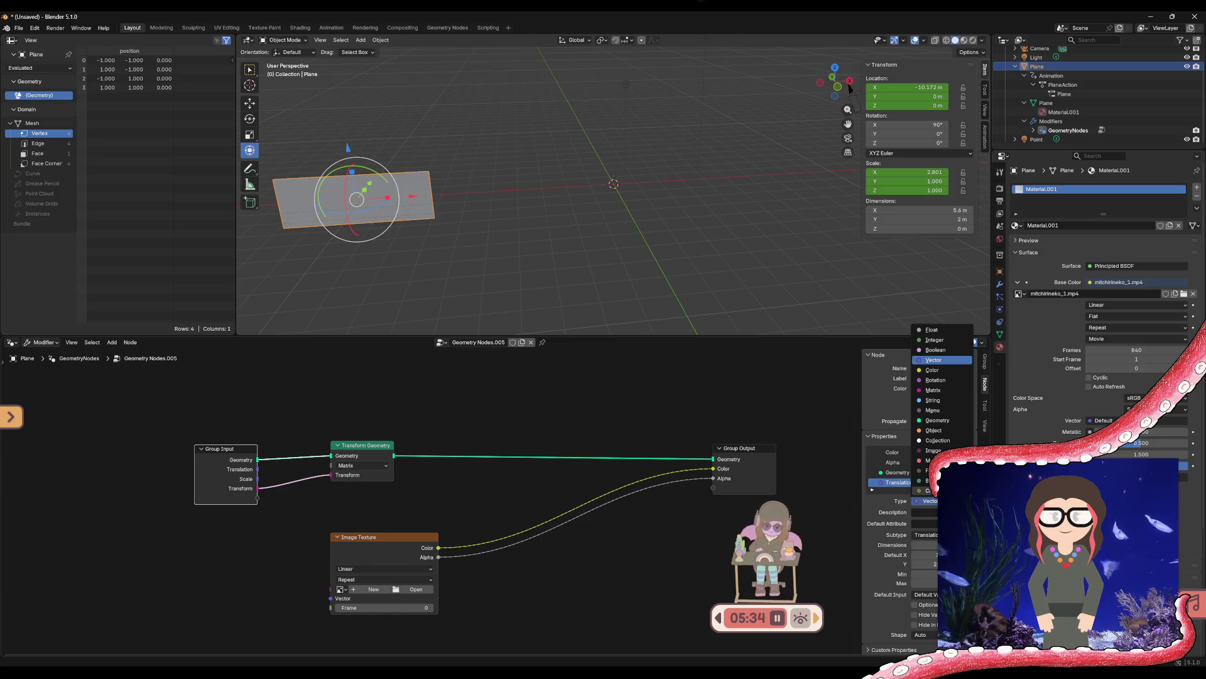
left_click(933, 389)
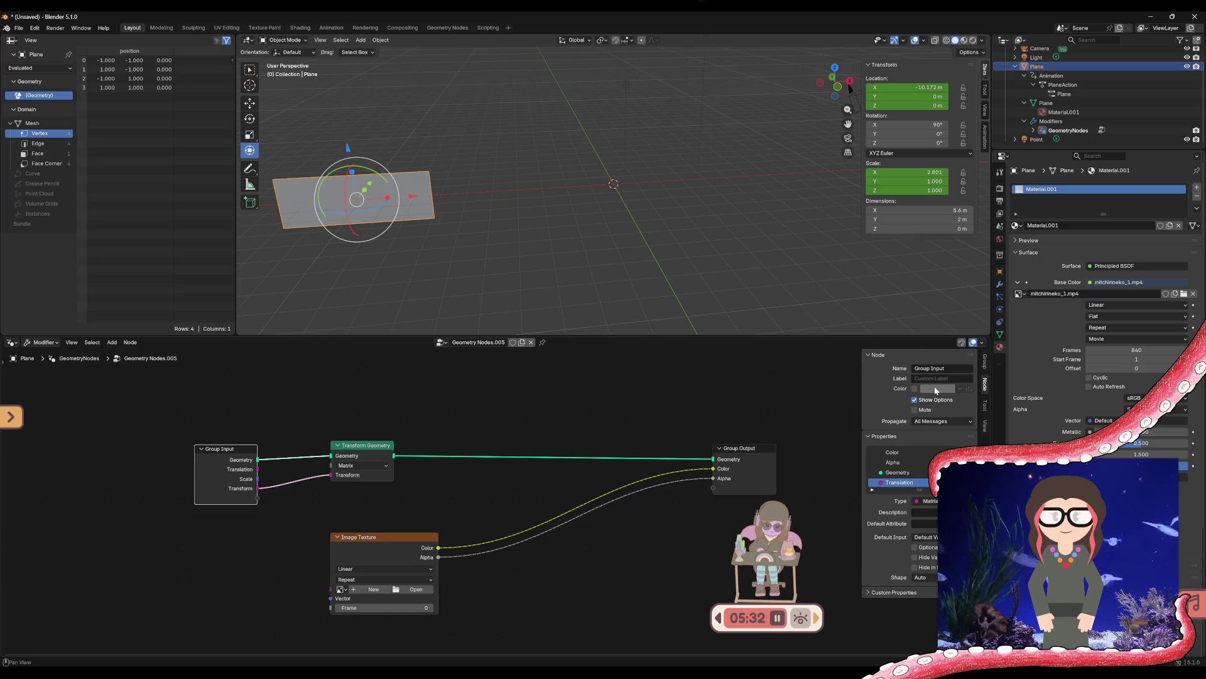
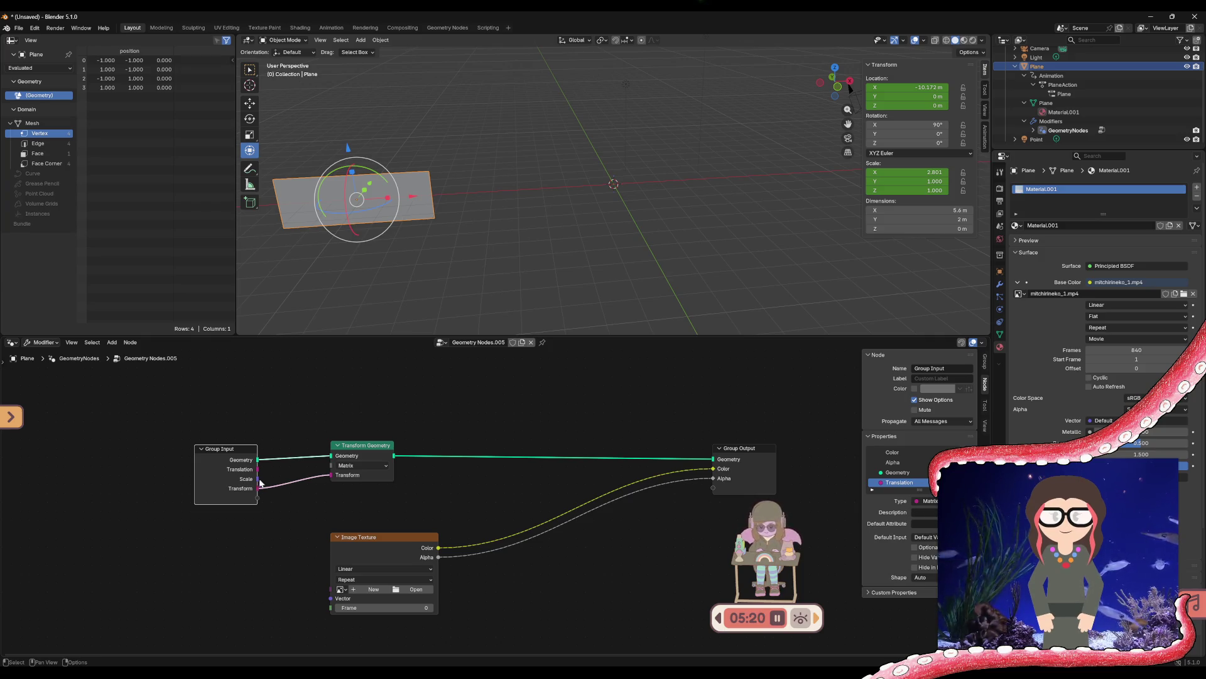
Feed Group Input's Translation into Transform and tilt the plane through rotation X
left_click_drag(258, 470, 330, 475)
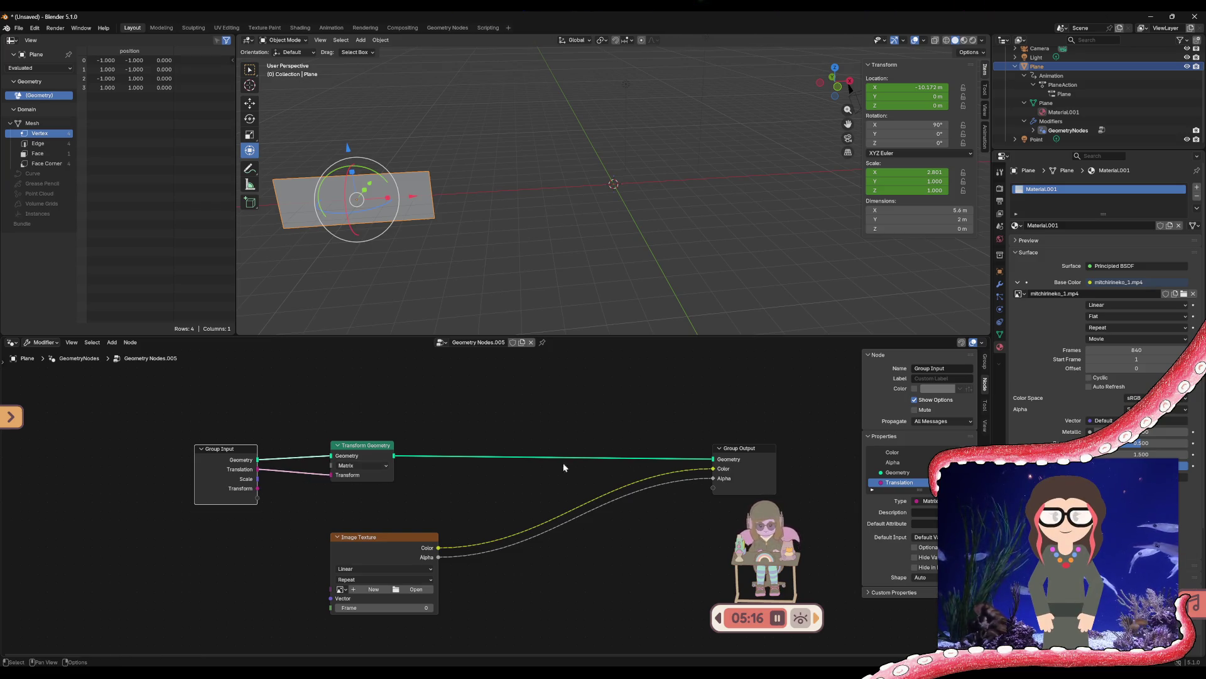
left_click(375, 469)
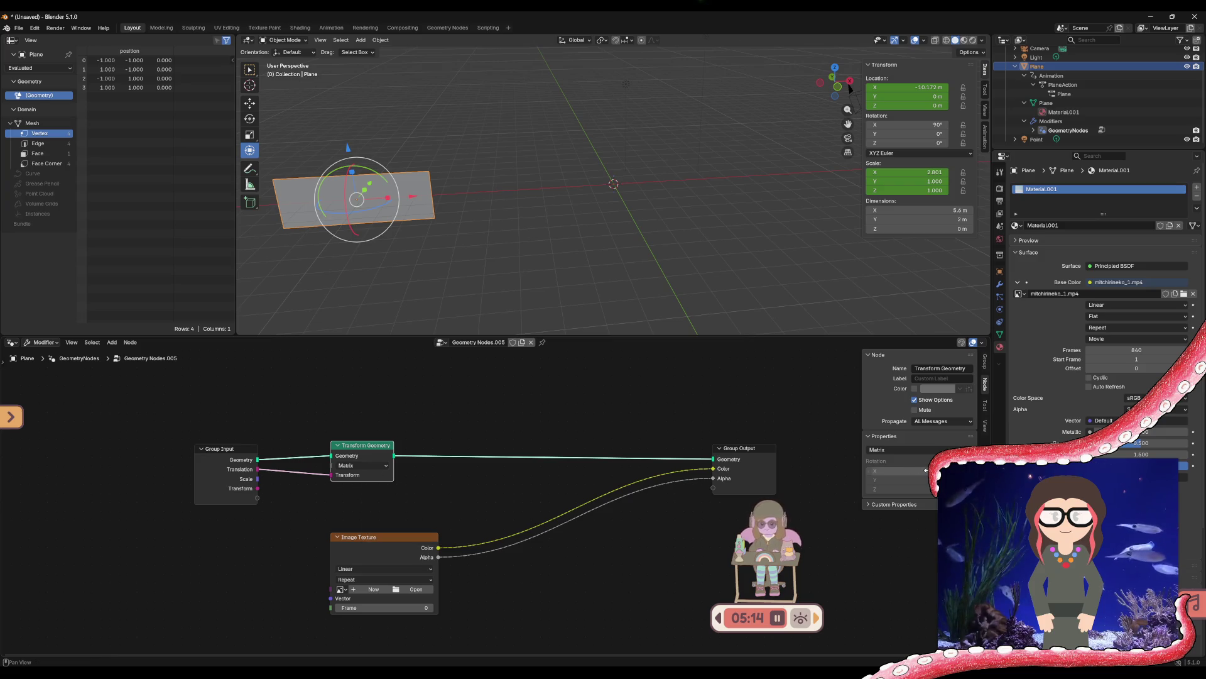
mouse_move(926, 471)
left_mouse_down()
mouse_move(943, 471)
mouse_move(917, 480)
left_mouse_up()
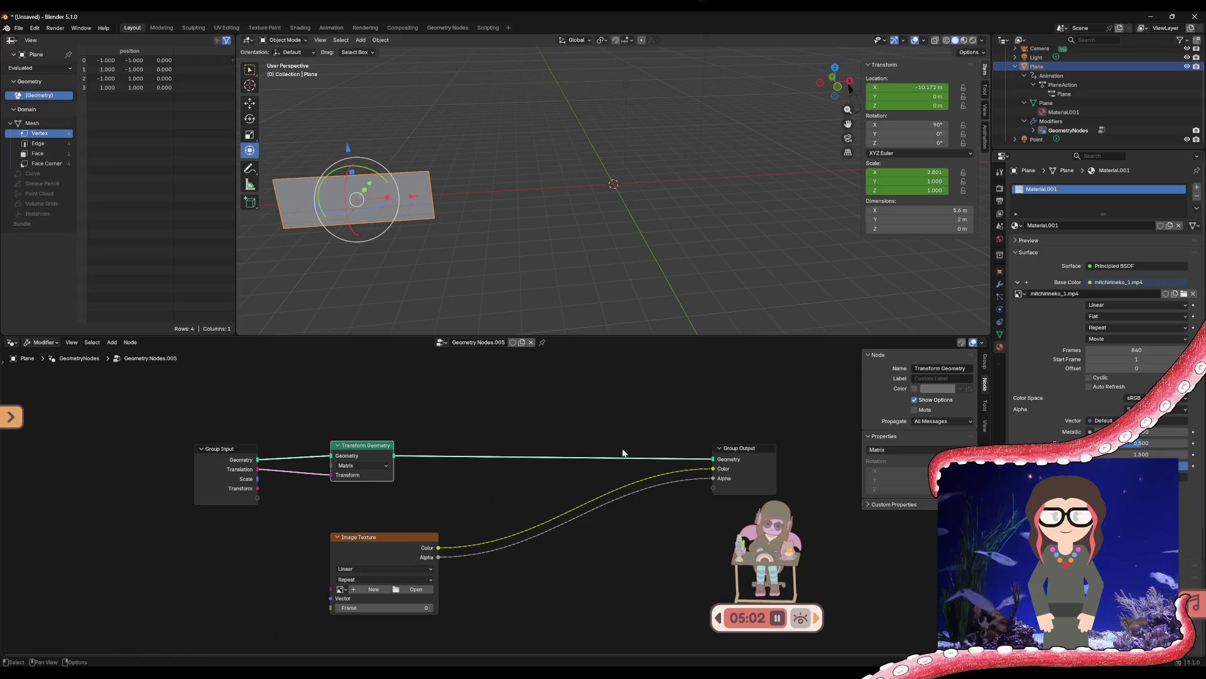
Switch Transform Geometry's mode from Matrix to Components, giving rotation 15.4°, -3.8°, 24.5°
mouse_move(387, 461)
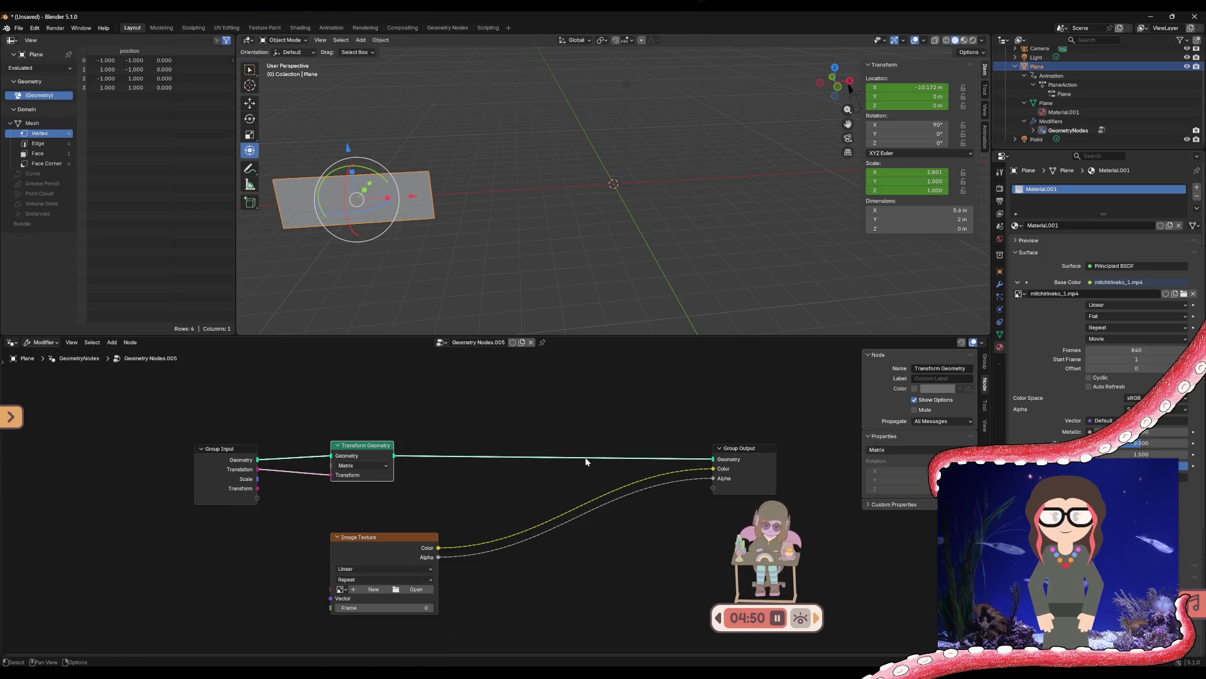
left_click(365, 465)
left_click(356, 478)
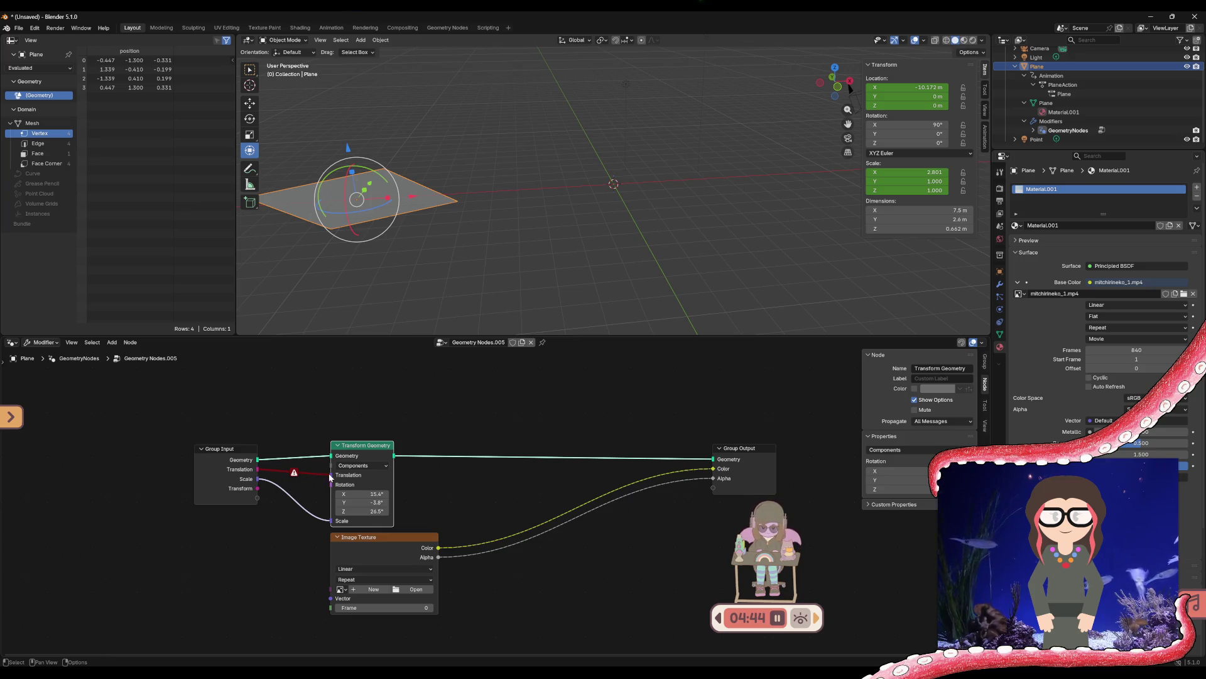
Cut the Translation link, move Transform Geometry up-right, and unhook its Scale link
right_click_drag(258, 475, 303, 472, "ctrl")
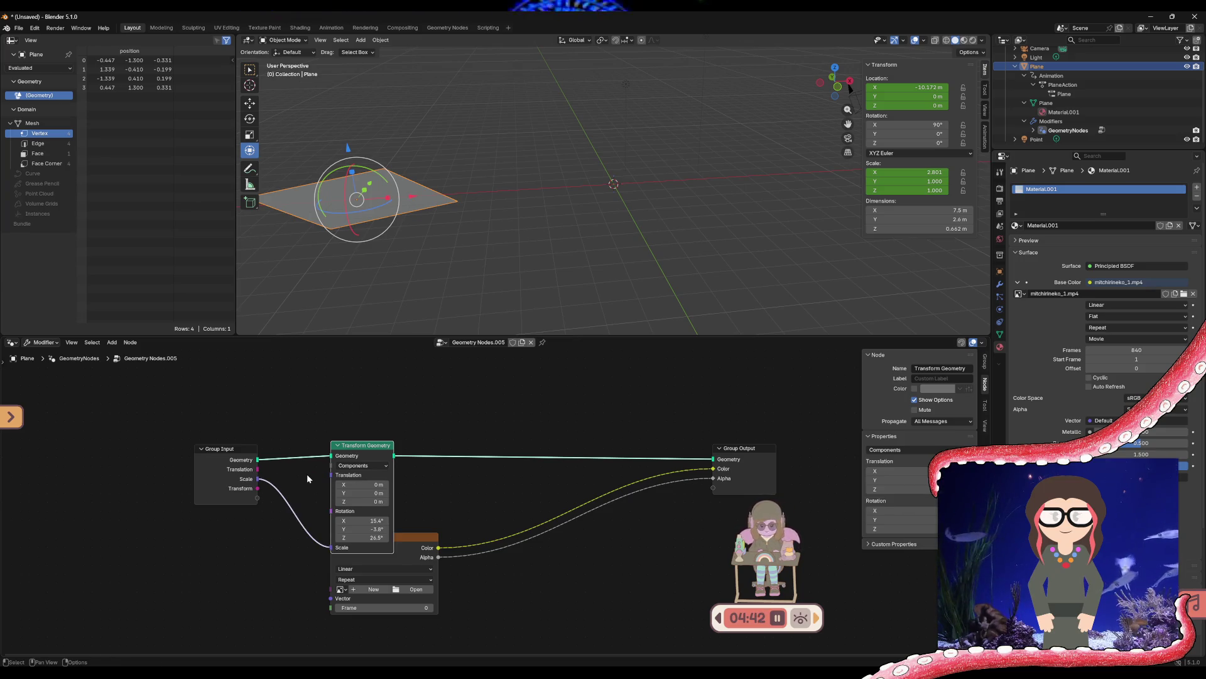
left_click_drag(352, 454, 390, 415)
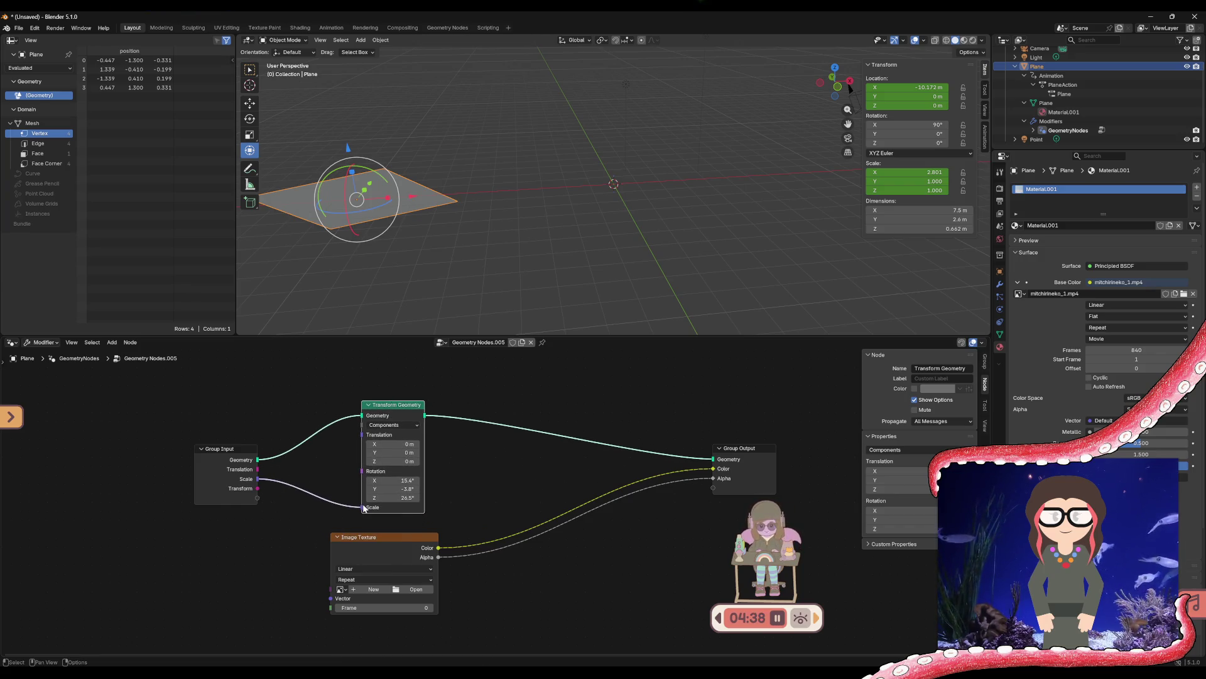
mouse_move(363, 508)
left_mouse_down()
mouse_move(364, 434)
mouse_move(318, 469)
mouse_move(262, 487)
mouse_move(369, 499)
mouse_move(312, 503)
left_mouse_up()
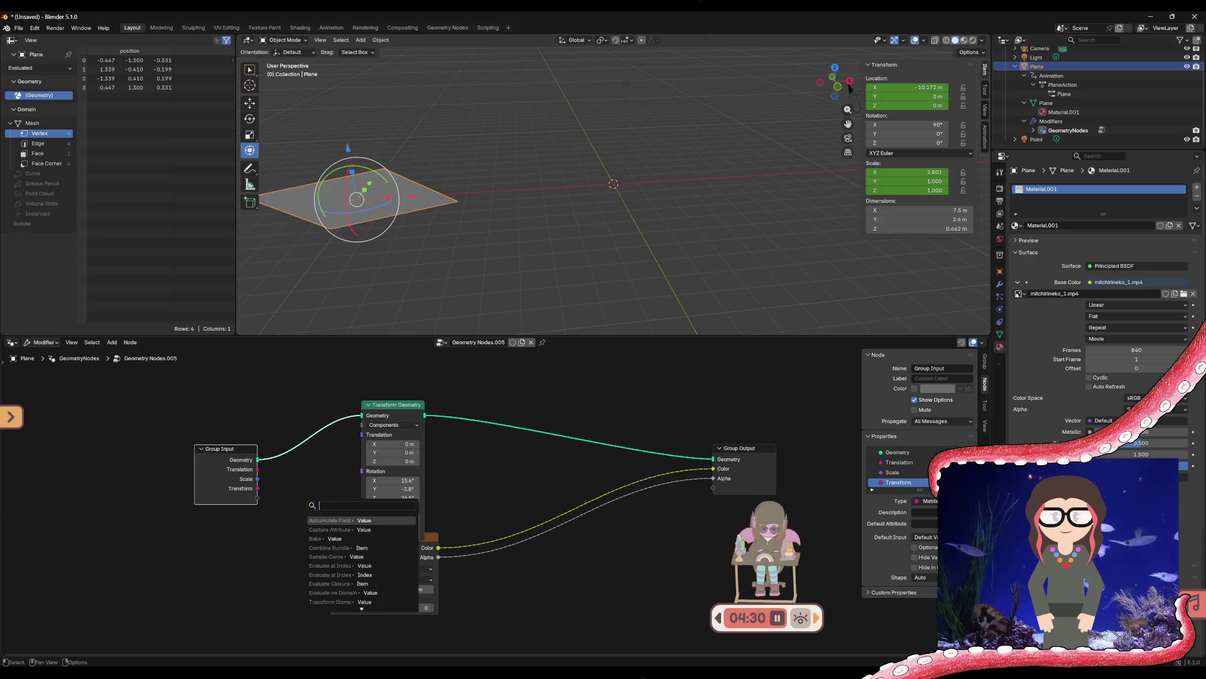
Pick Simulation from Group Input Translation's link search and place the zone below
key("Escape")
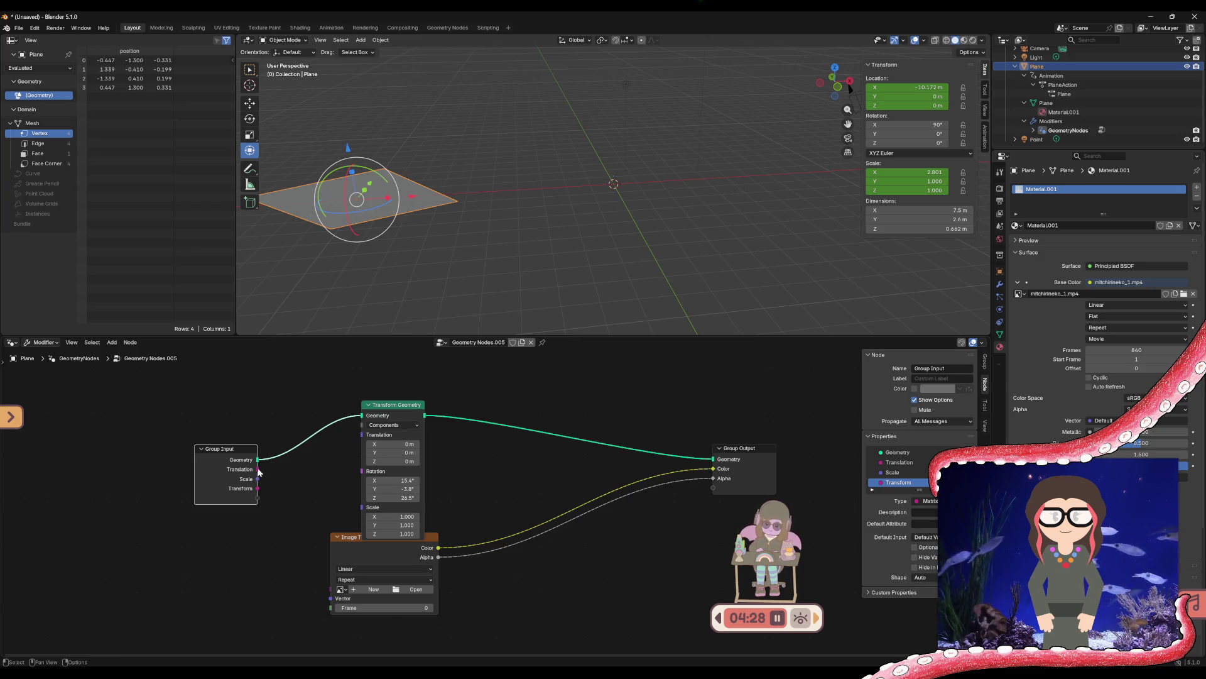
left_click_drag(303, 468, 304, 469)
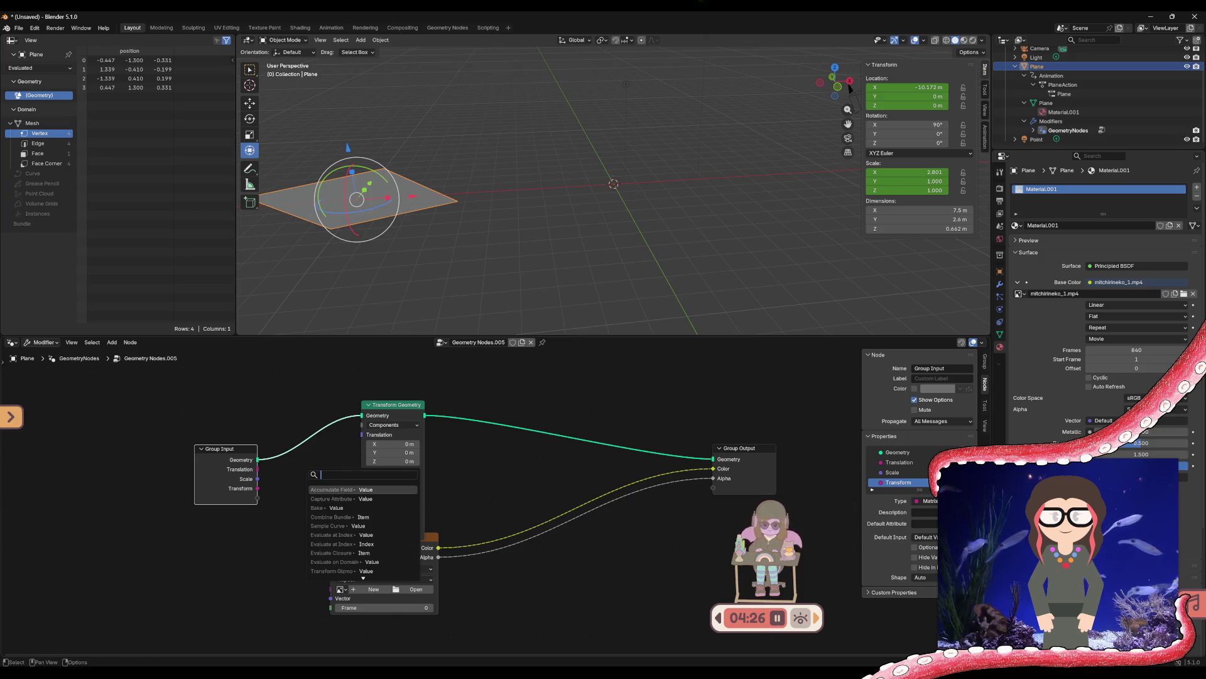
key("Down")
key("Down")
key("Down")
key("Down")
key("Down")
key("Down")
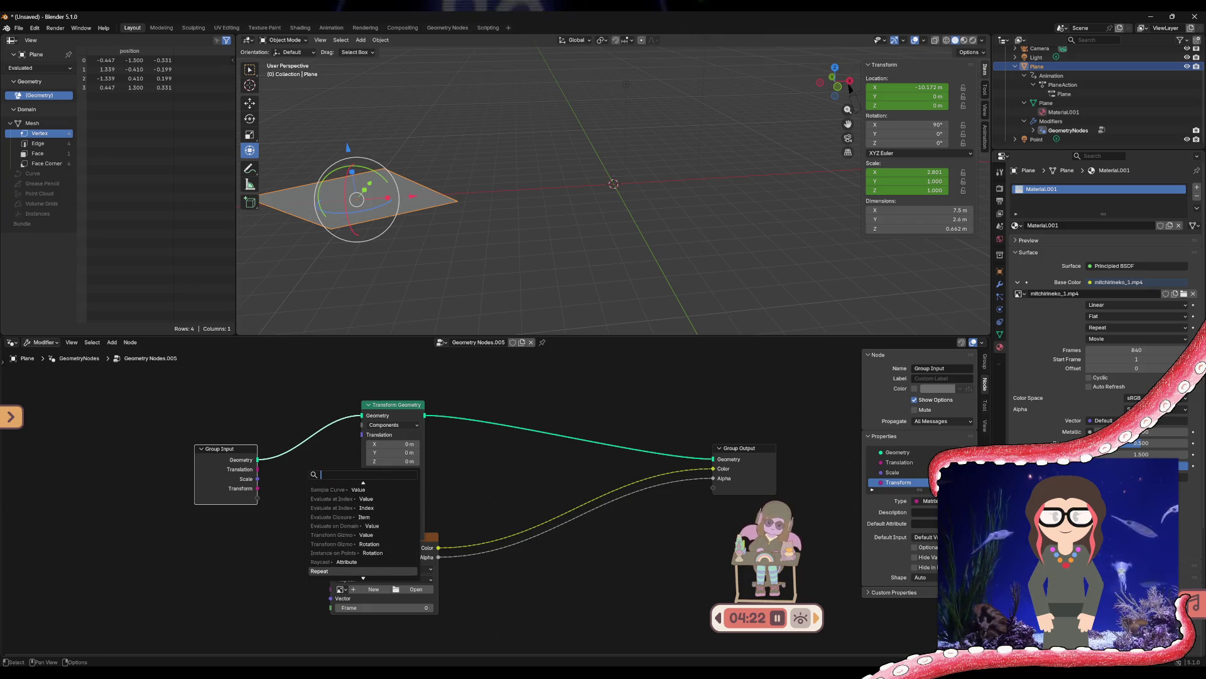
key("Down")
key("Down")
key("Down")
key("Down")
key("Down")
key("Down")
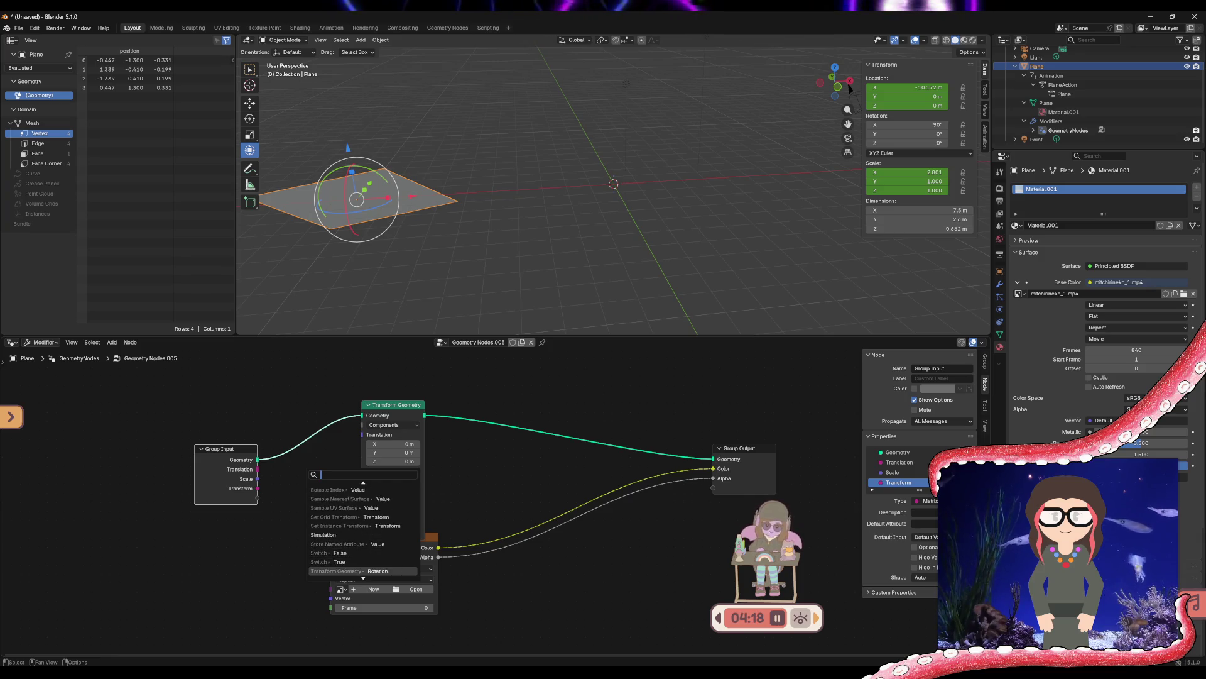
key("Down")
key("Down")
key("Down")
key("Up")
key("Up")
key("Up")
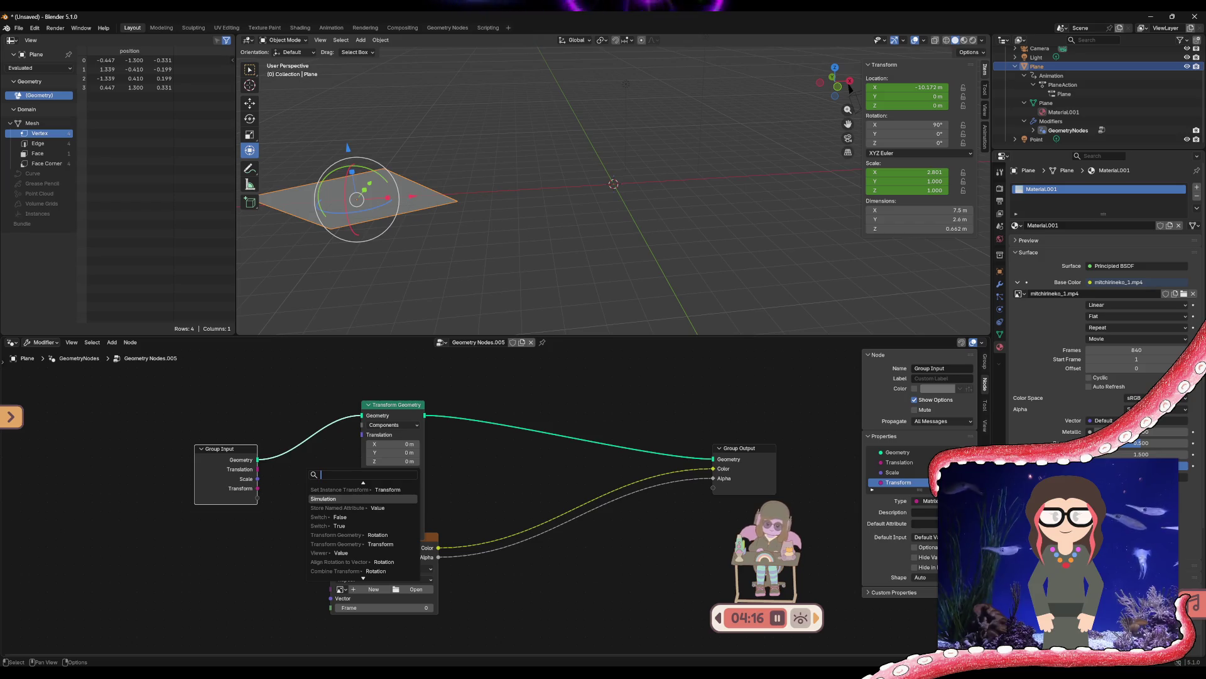
key("Return")
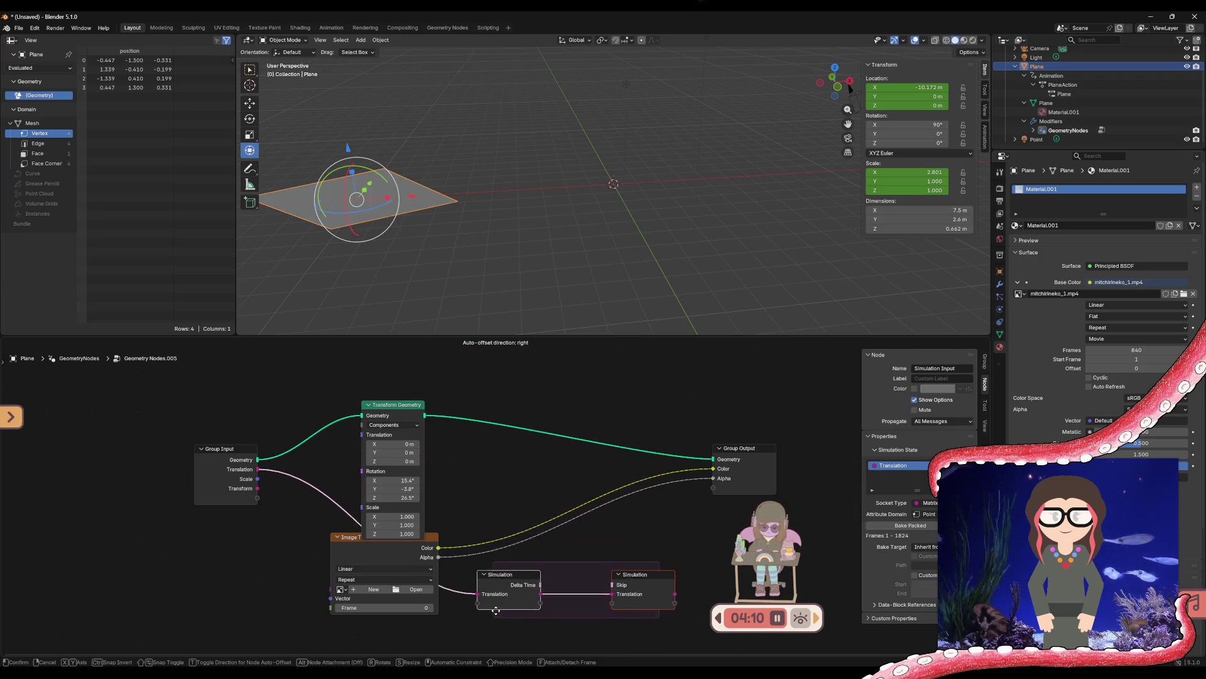
left_click(500, 619)
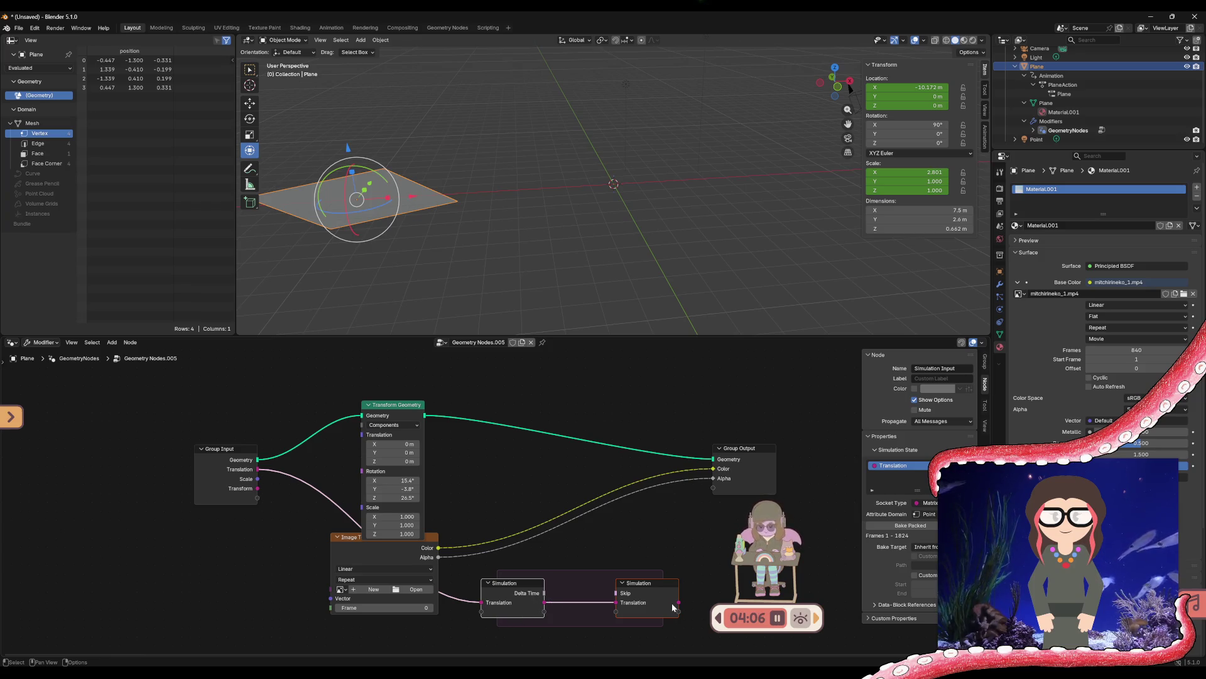
Delete the Simulation zone, Transform Geometry, Image Texture, Group Output and Group Input nodes
key("x")
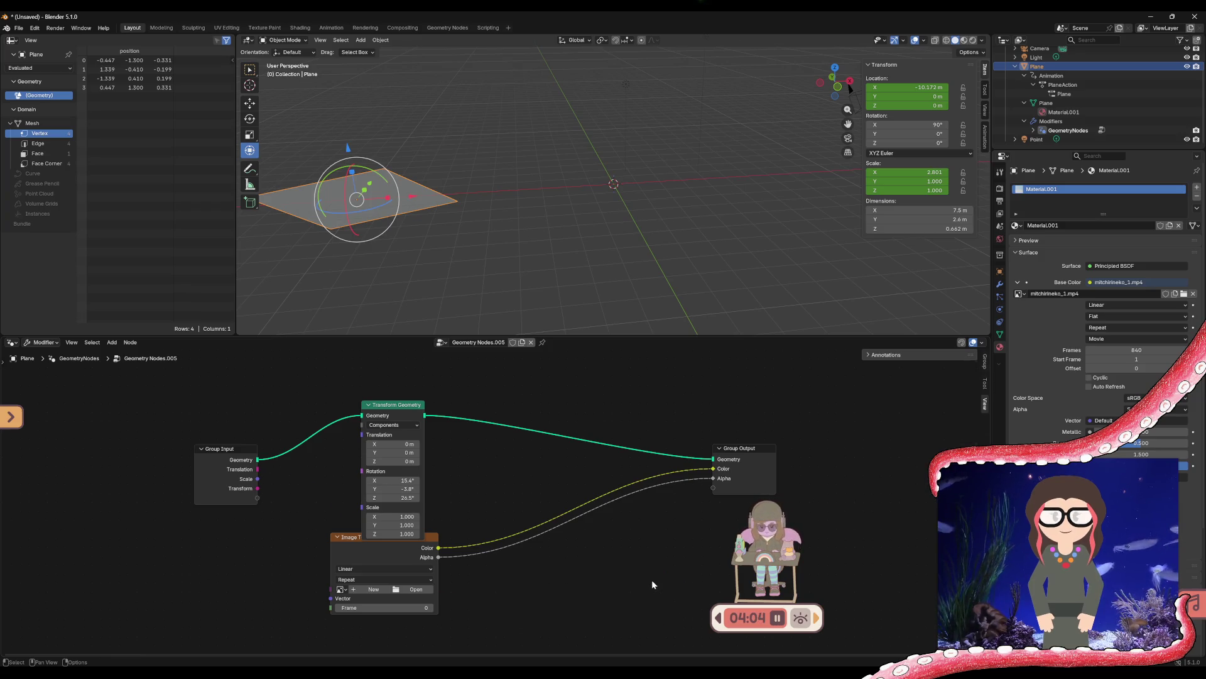
left_click(422, 448)
key("x")
left_click(402, 545)
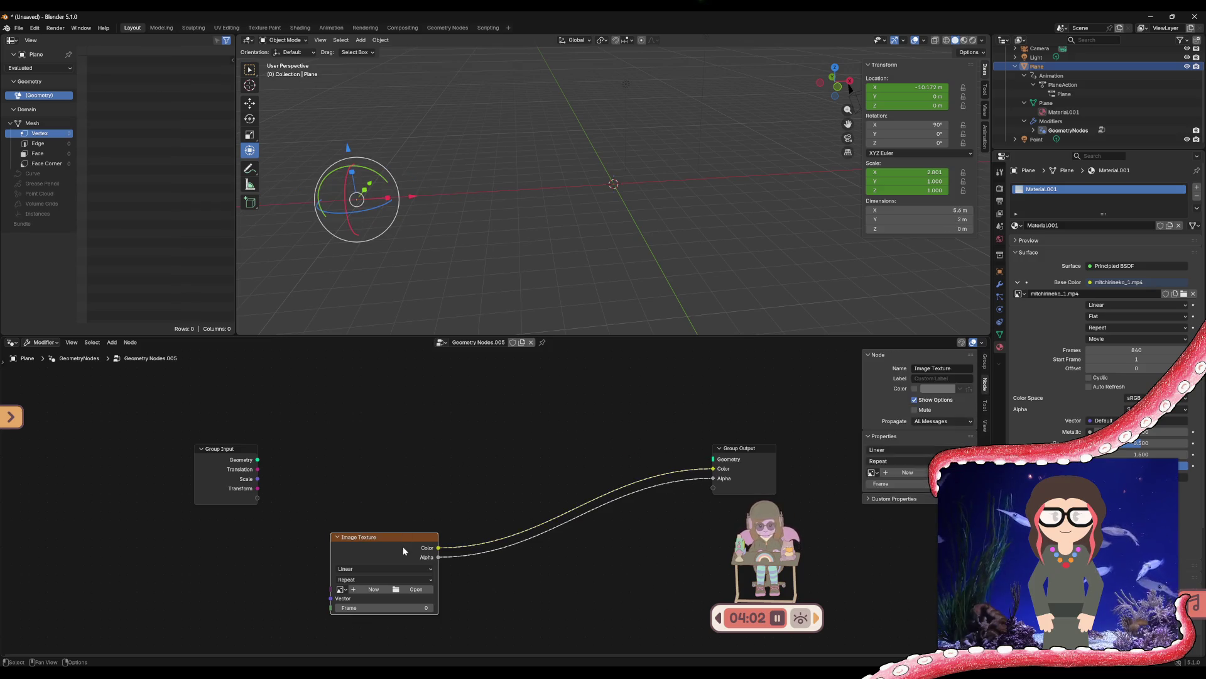
key("x")
left_click(724, 470)
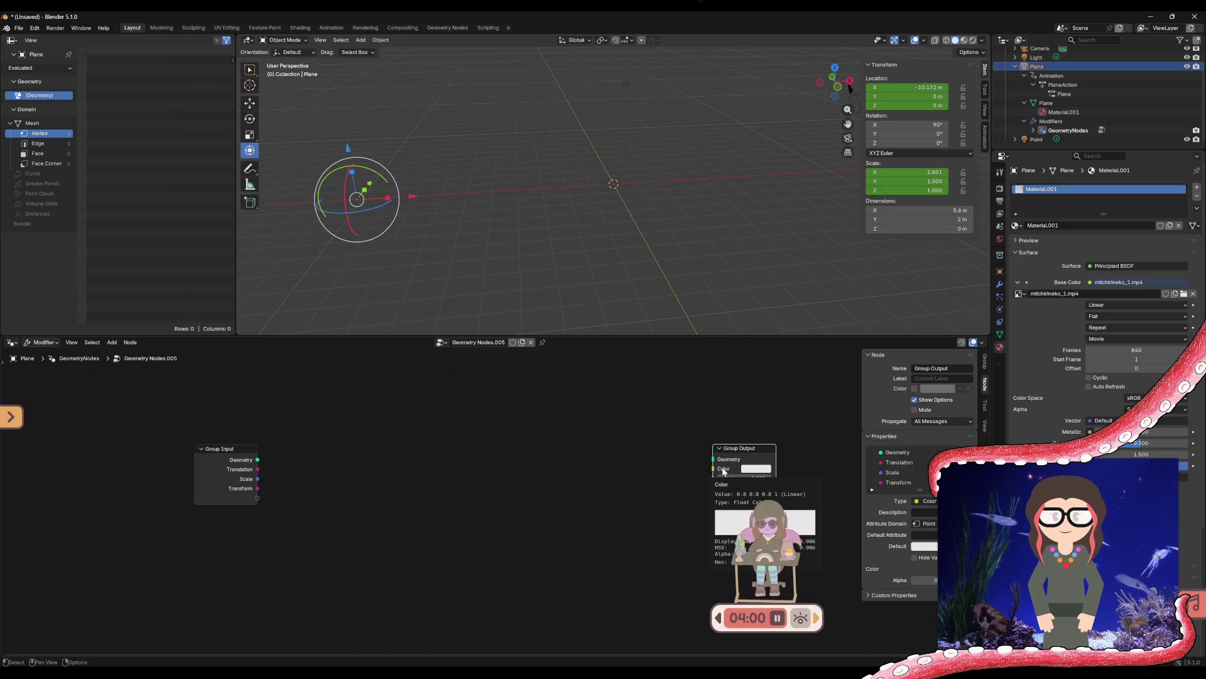
key("x")
left_click(239, 455)
key("x")
Add an Object input node from Add > Input > Scene
right_click(240, 455)
mouse_move(239, 454)
mouse_move(285, 456)
mouse_move(417, 458)
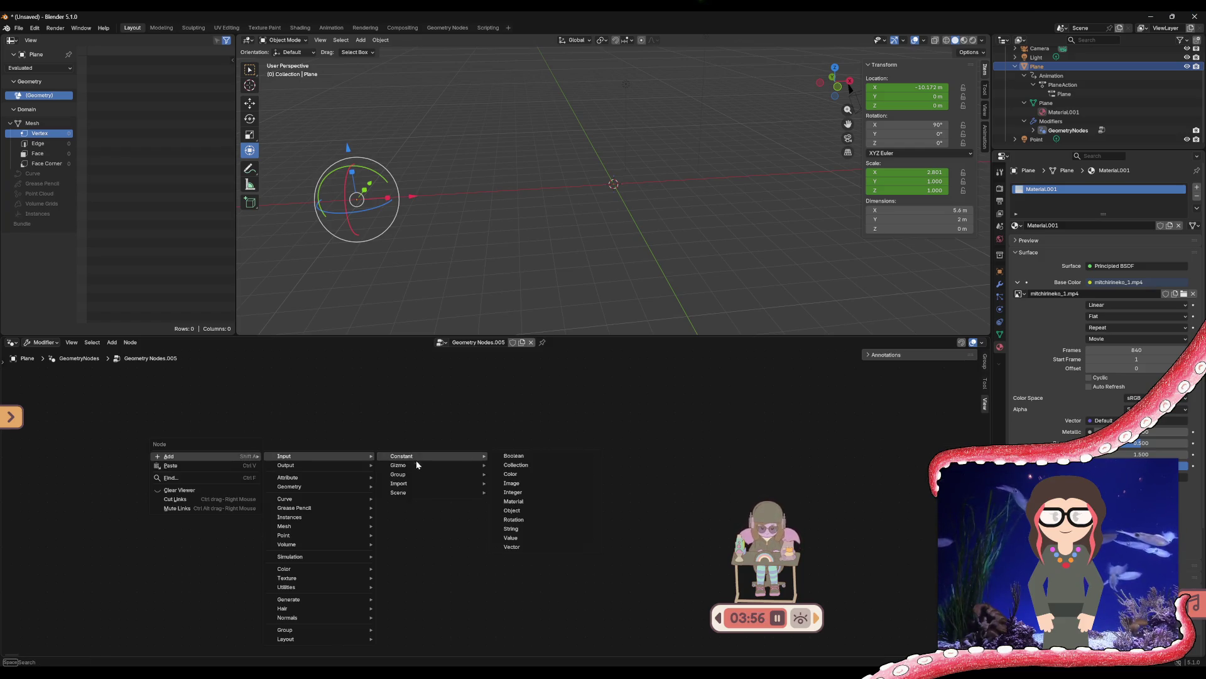
mouse_move(409, 487)
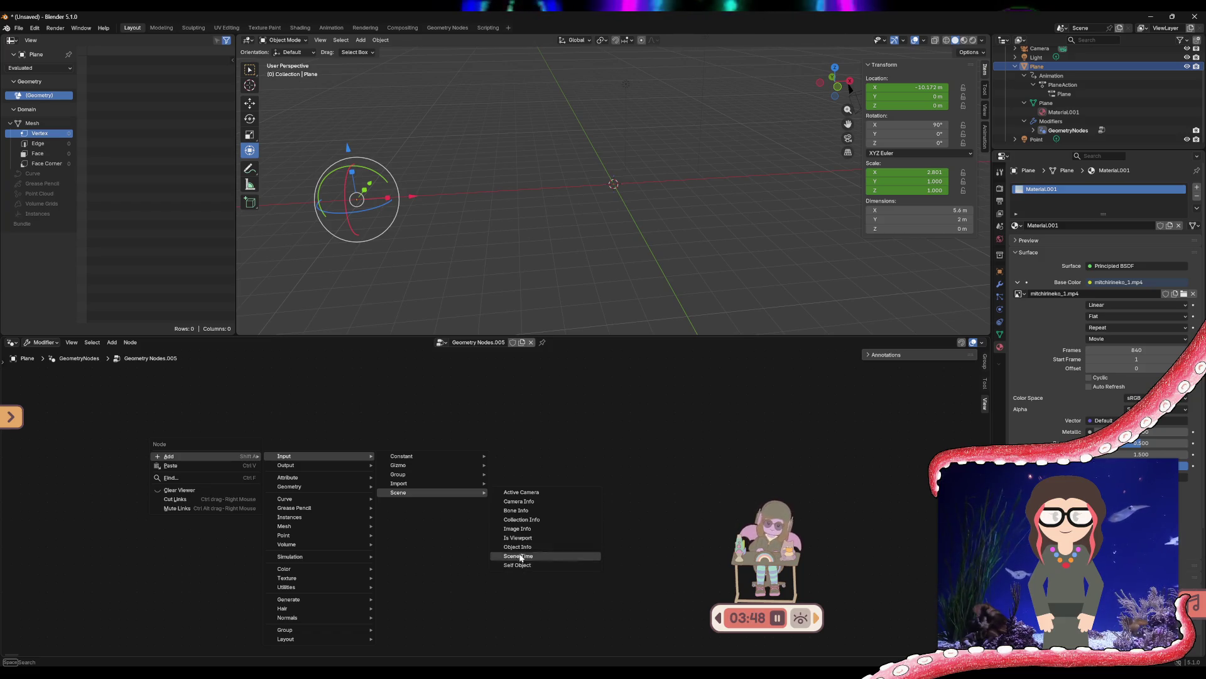
mouse_move(432, 483)
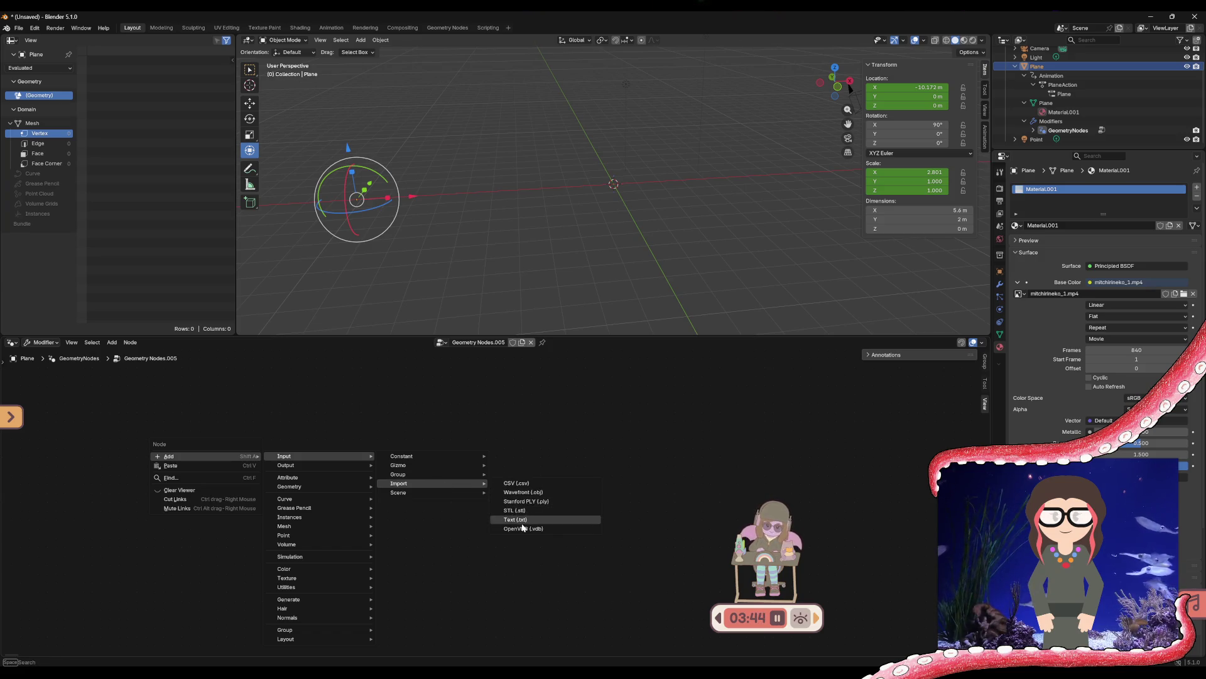
mouse_move(426, 453)
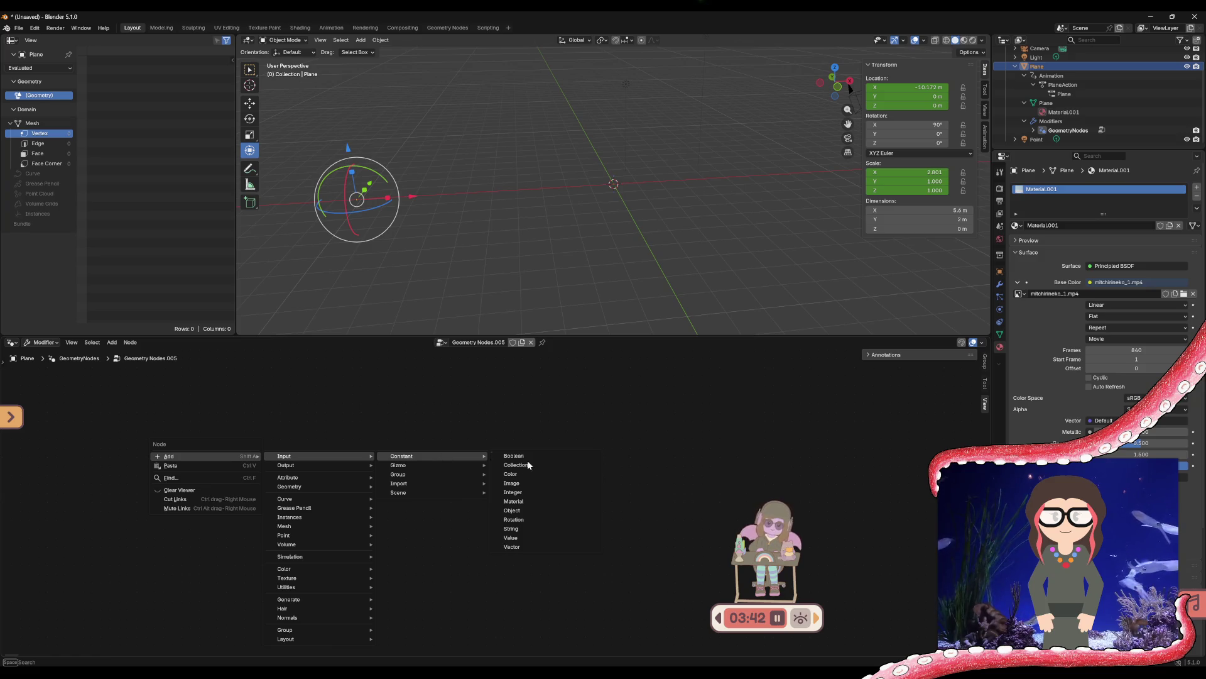
left_click(522, 510)
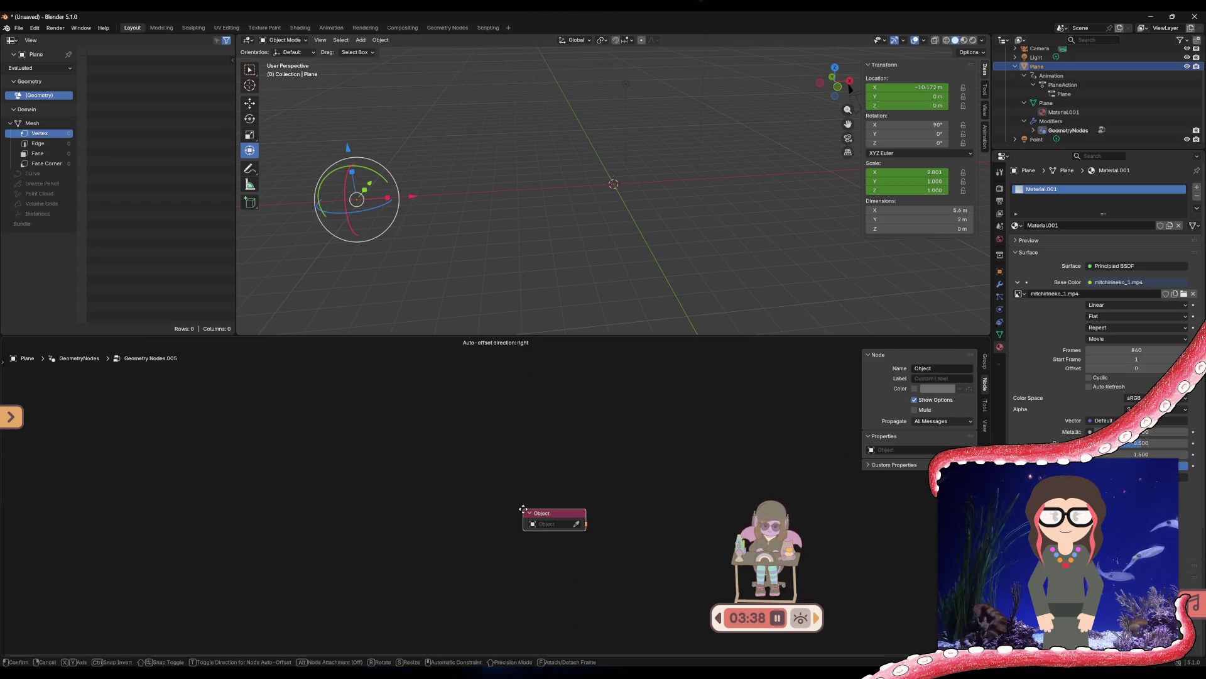
Place the Object node on the left and set its object to Plane
left_click(215, 446)
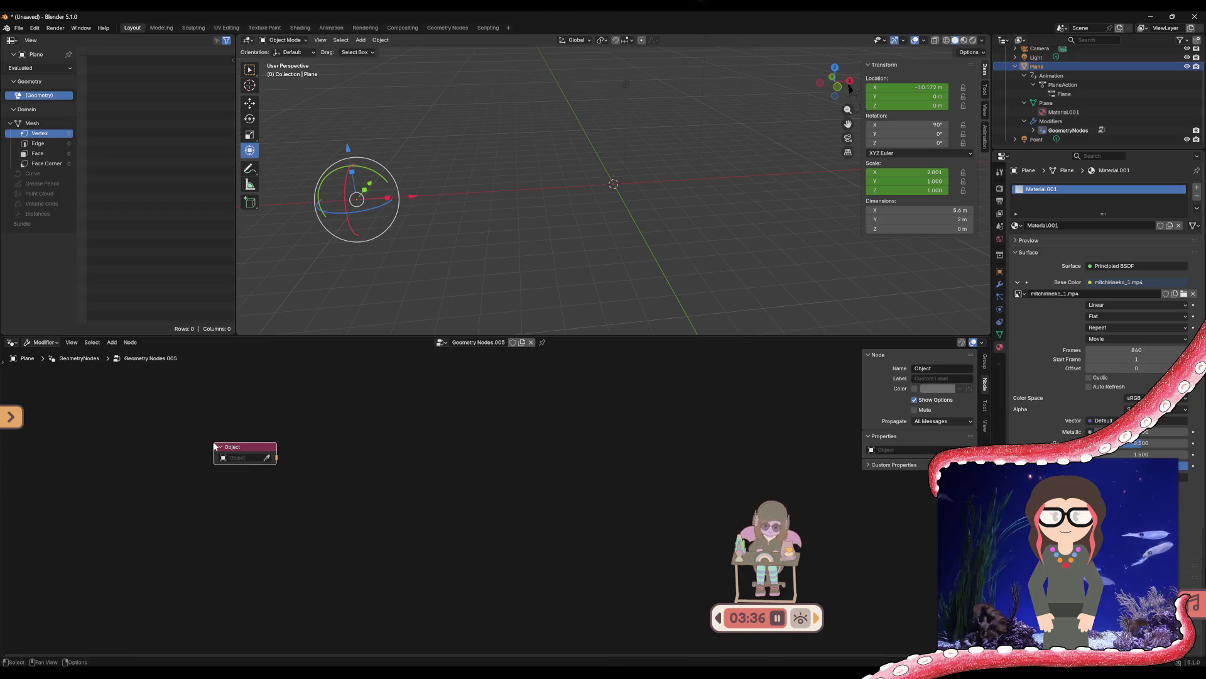
left_click(242, 458)
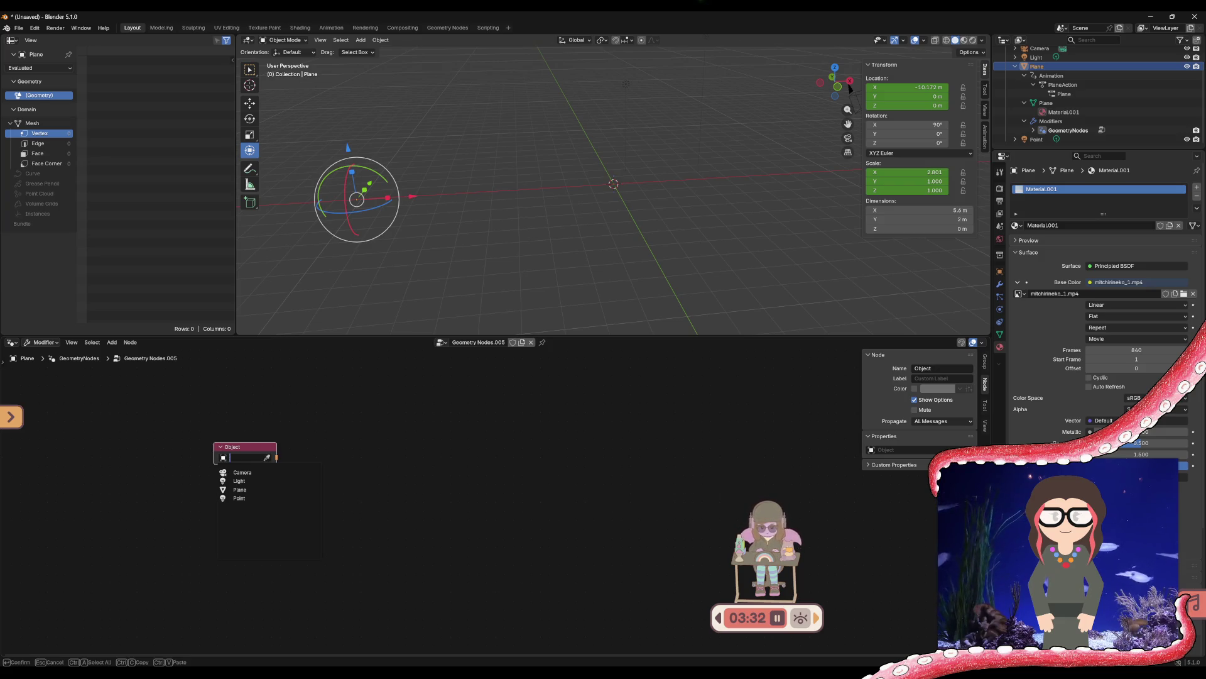
left_click(247, 489)
Link a Geometry Input node from the Object output, found by searching 'ge'
mouse_move(277, 461)
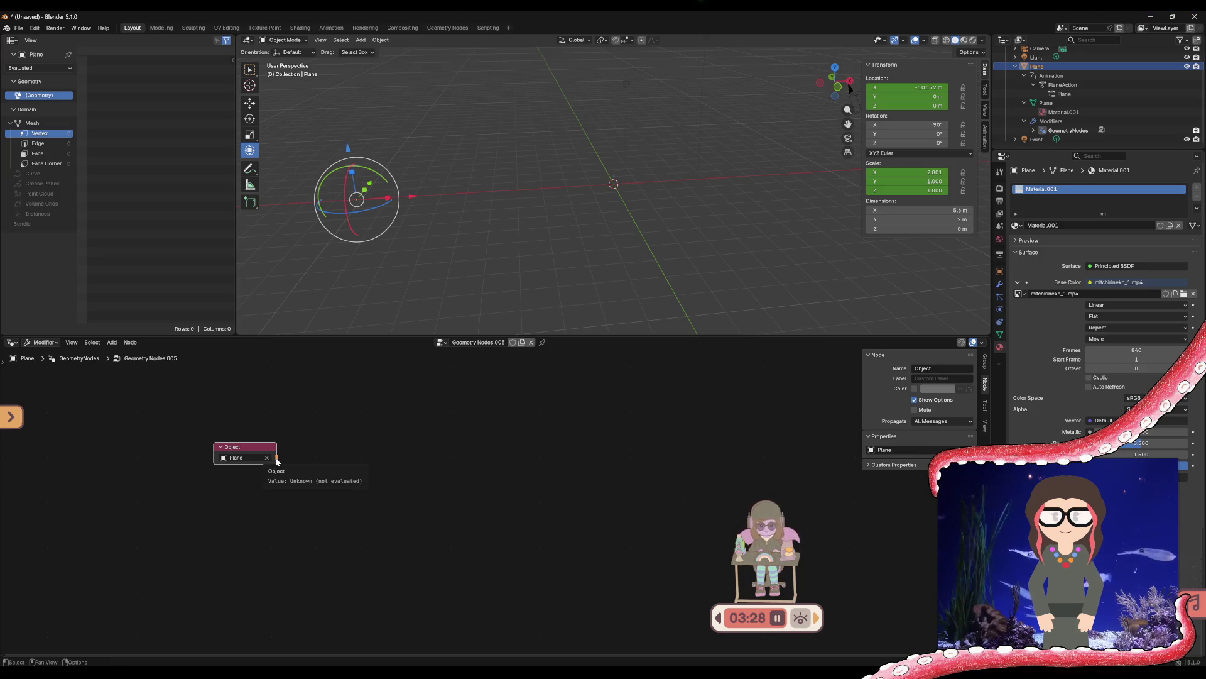
left_click_drag(276, 457, 342, 458)
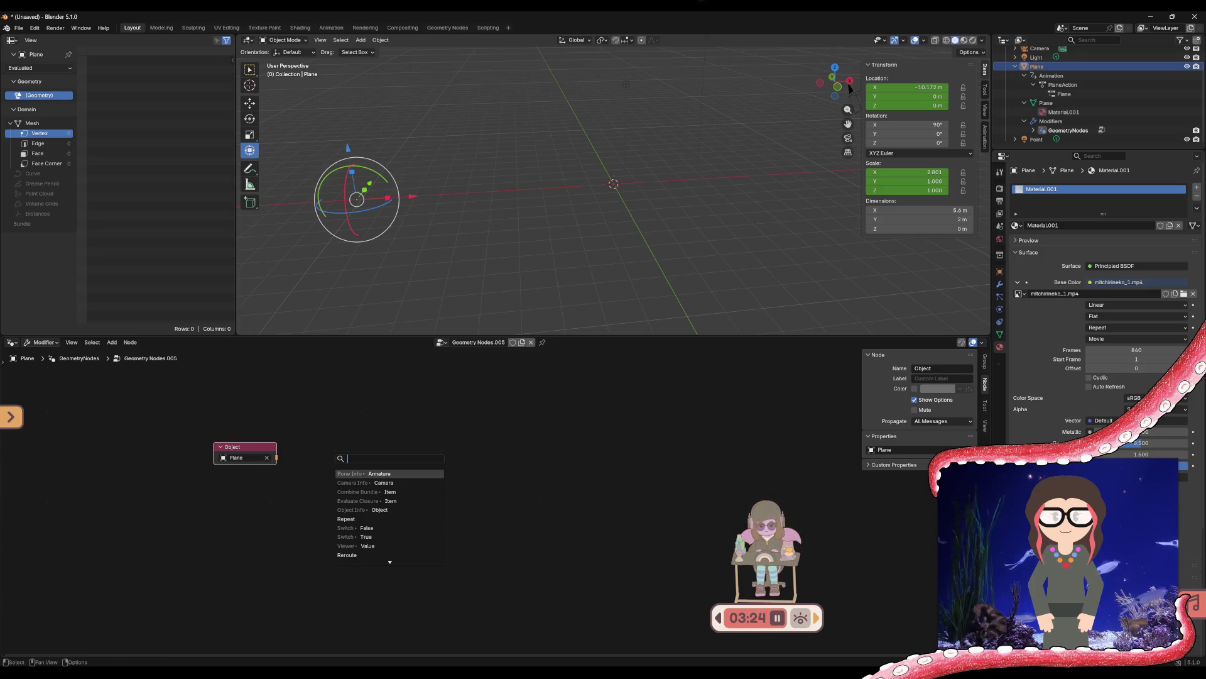
key("Down")
key("Down")
key("Down")
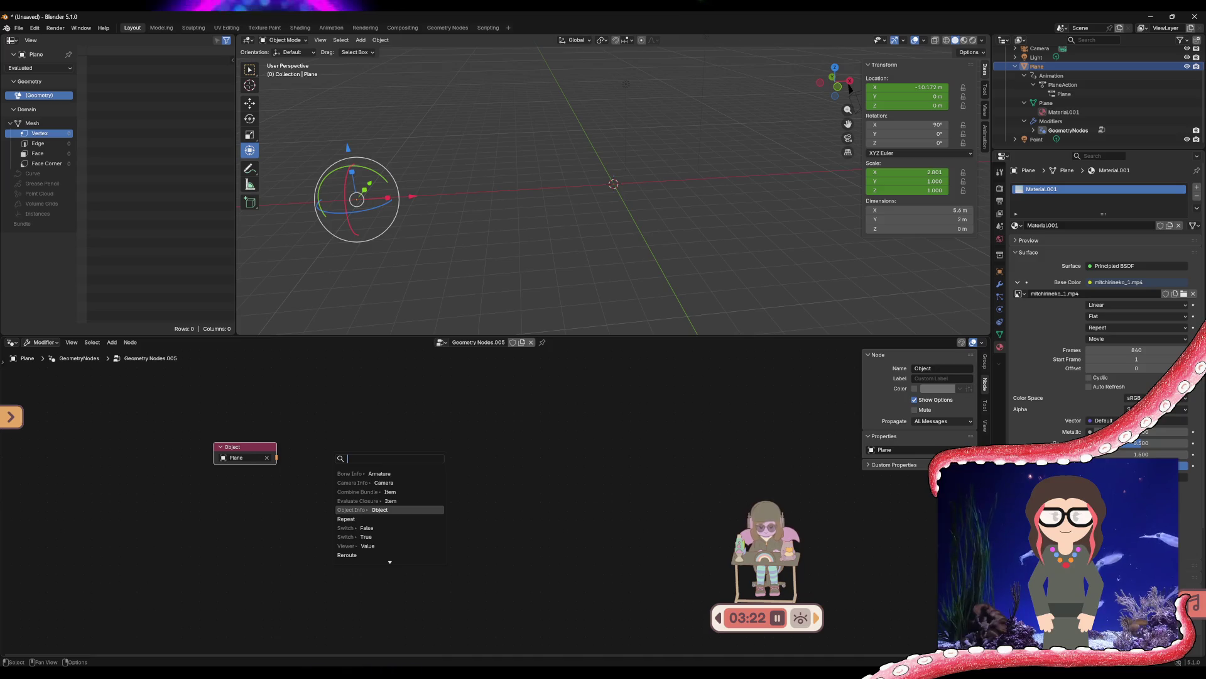
key("Up")
key("Up")
key("Up")
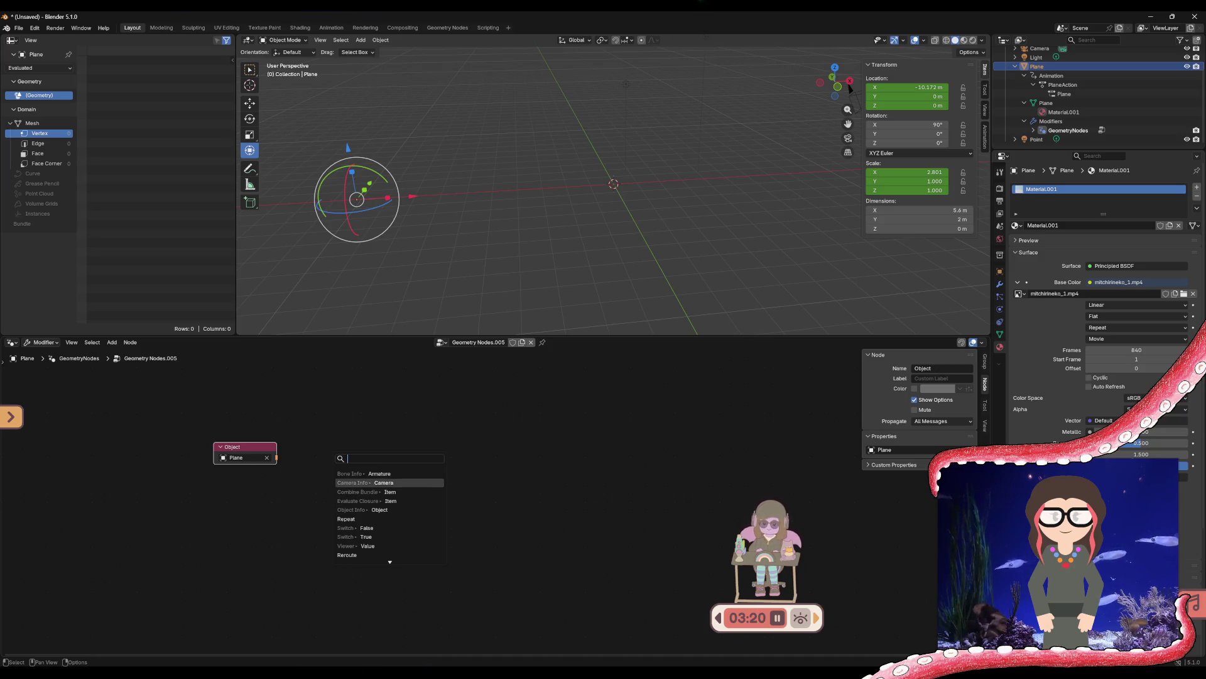
key("Down")
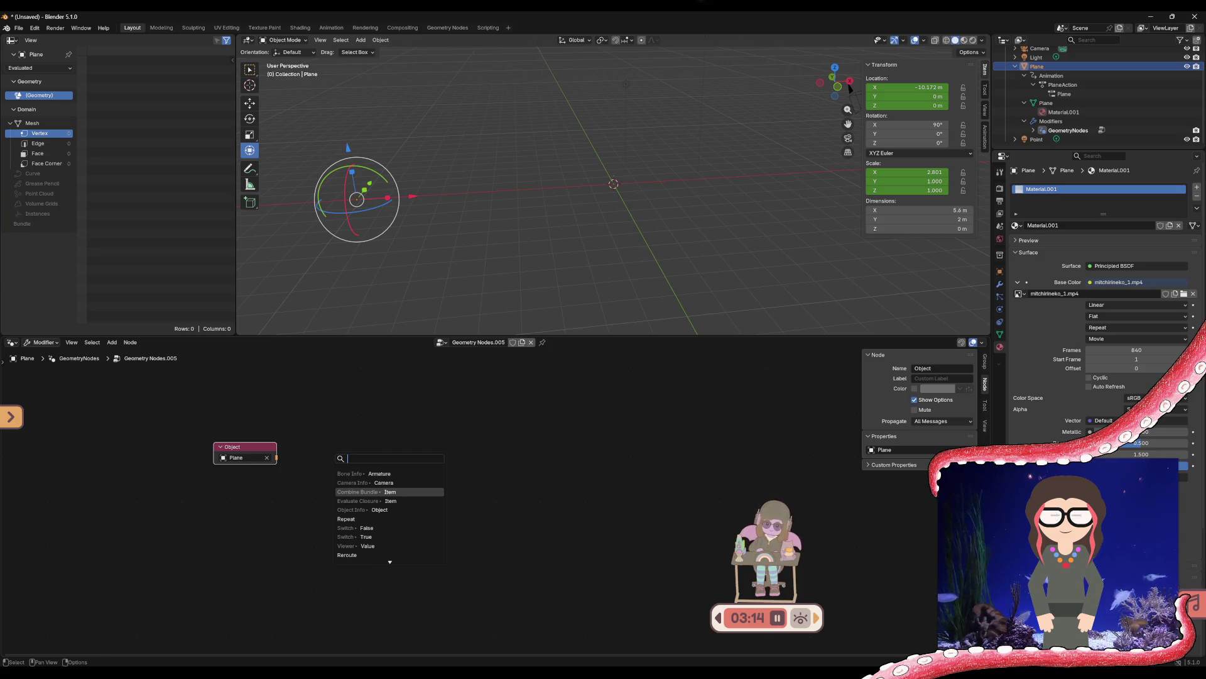
type("in")
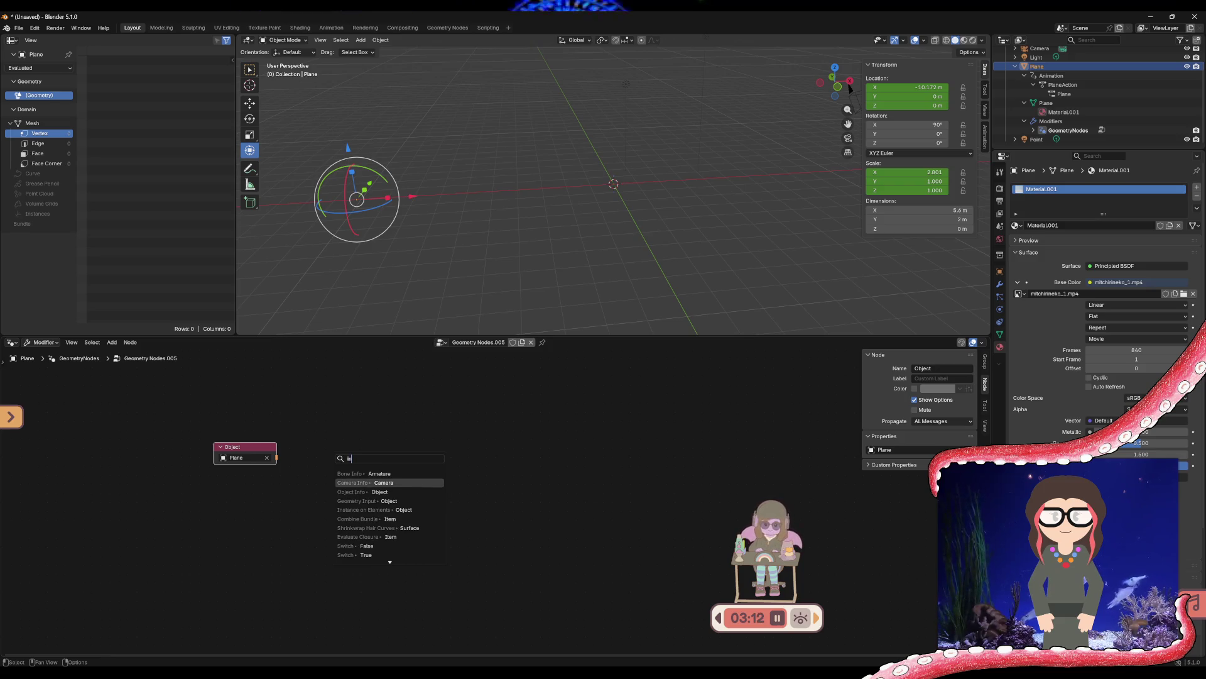
key("BackSpace")
key("BackSpace")
type("ge")
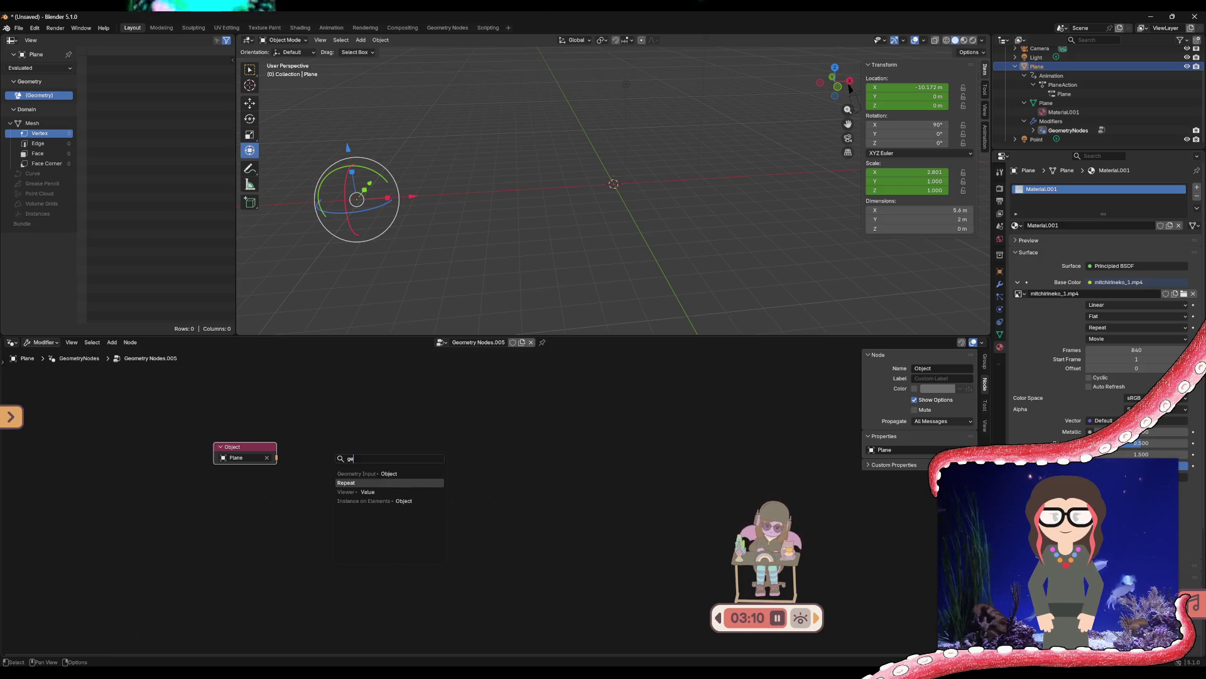
key("Up")
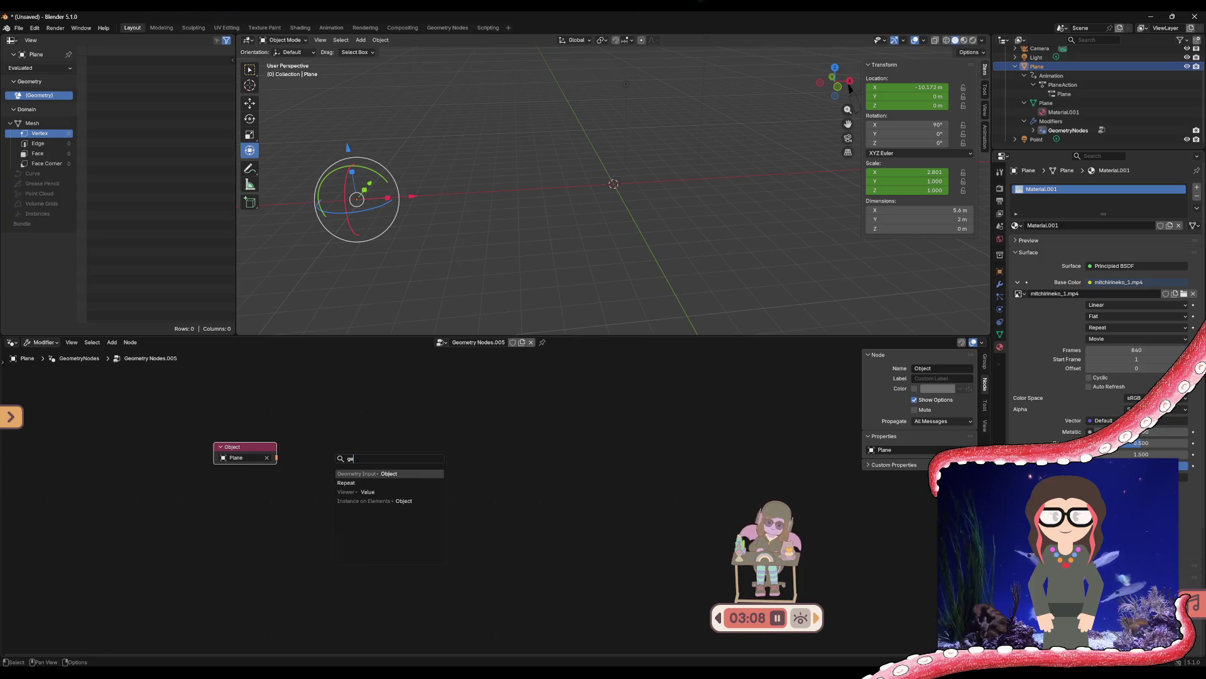
key("Return")
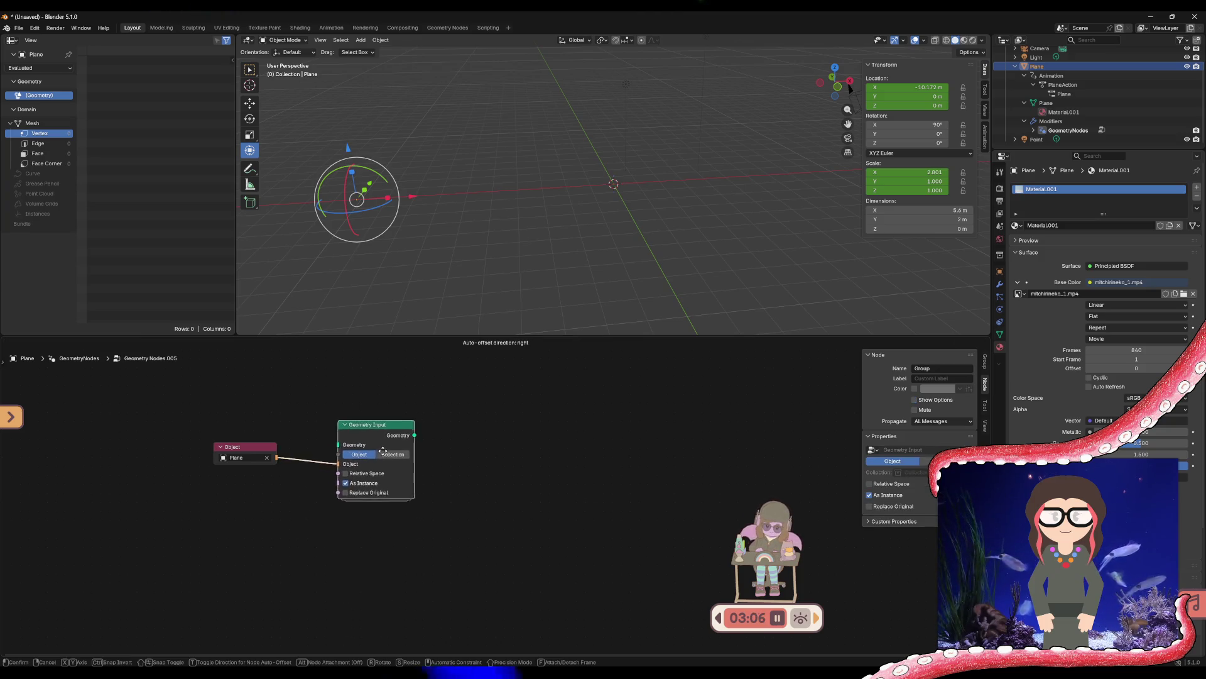
Place Geometry Input, then search its Geometry link for 'geometry out', 'output', 'out', 'geom'
left_click(406, 452)
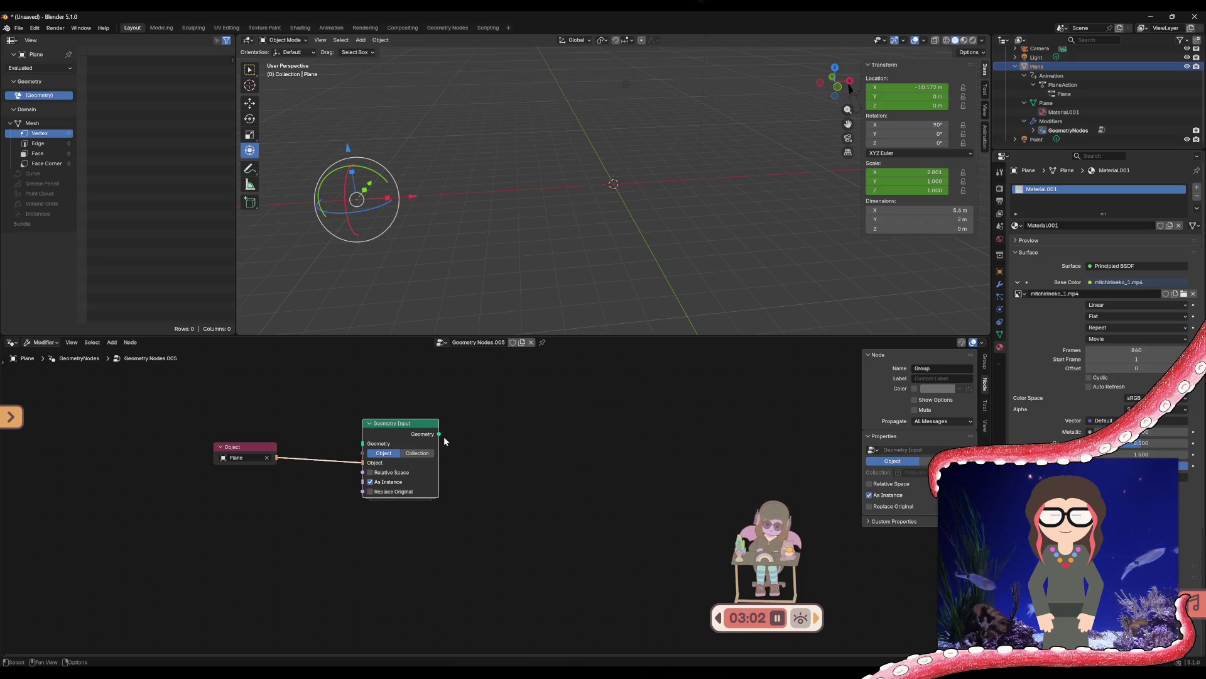
left_click_drag(438, 434, 536, 435)
type("gemo")
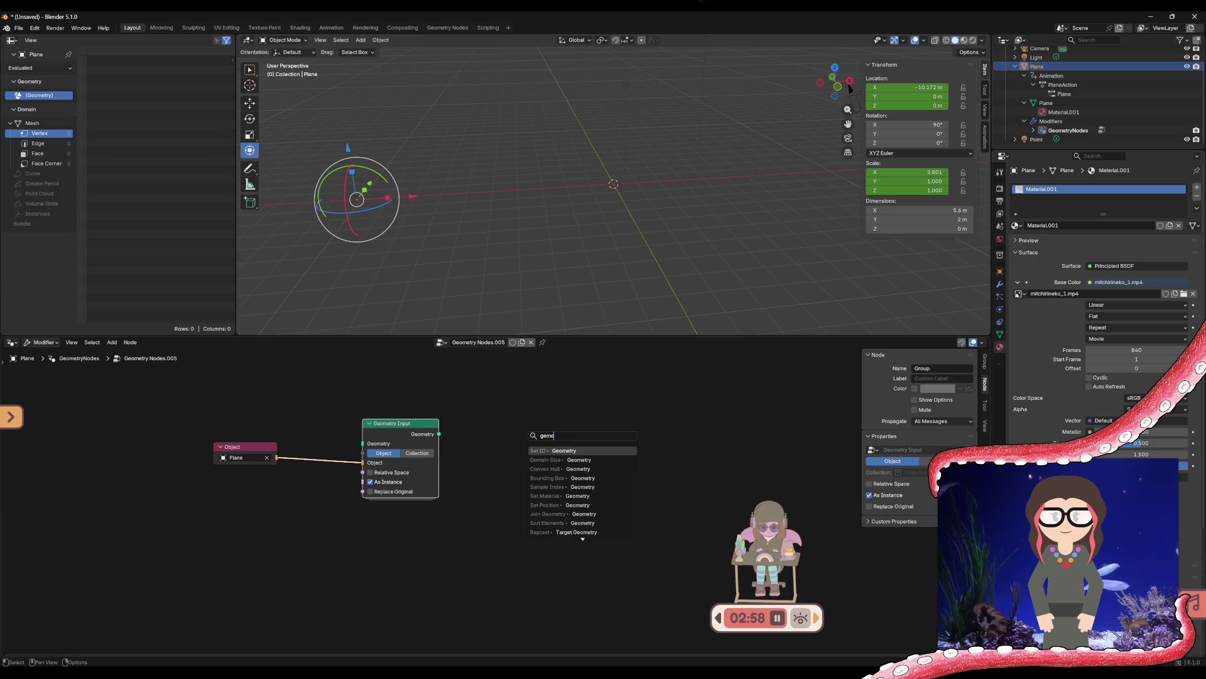
key("BackSpace")
key("BackSpace")
type("om")
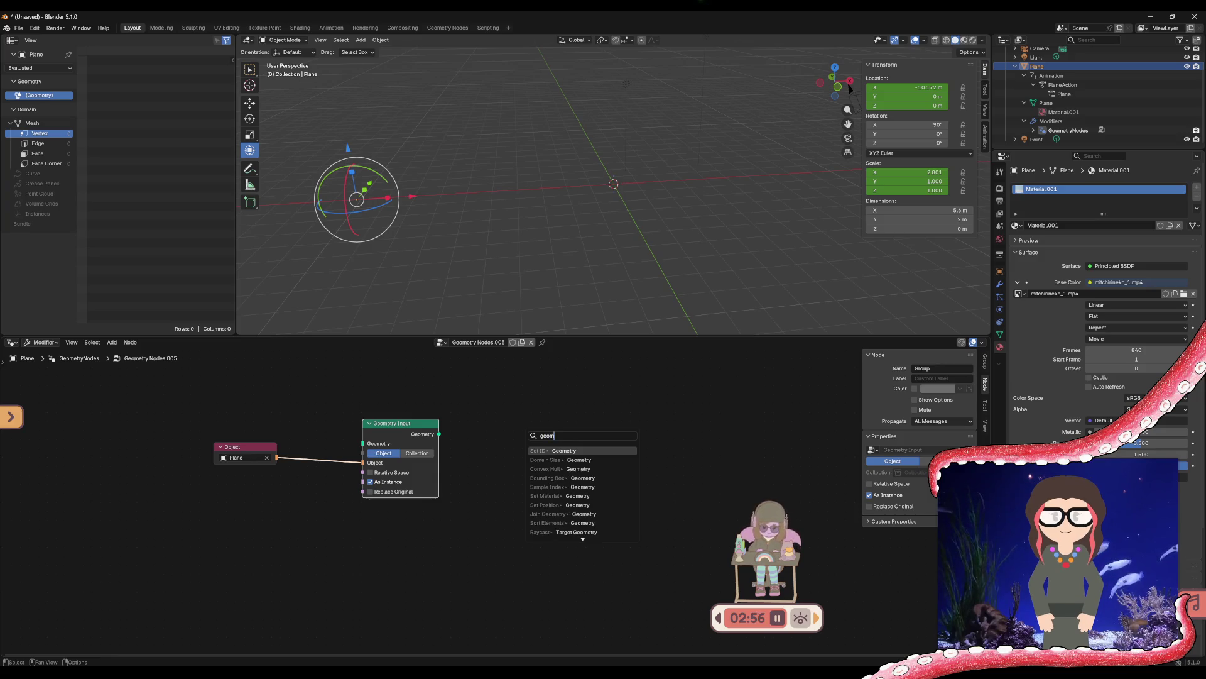
type("etry")
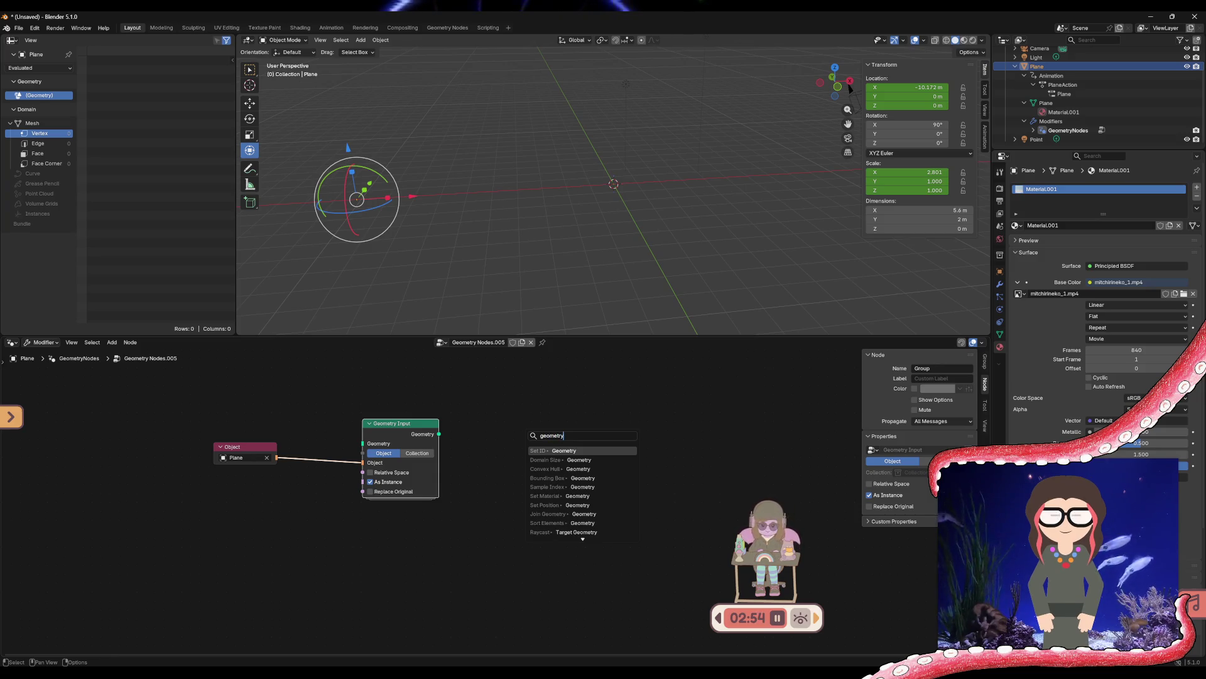
type(" out")
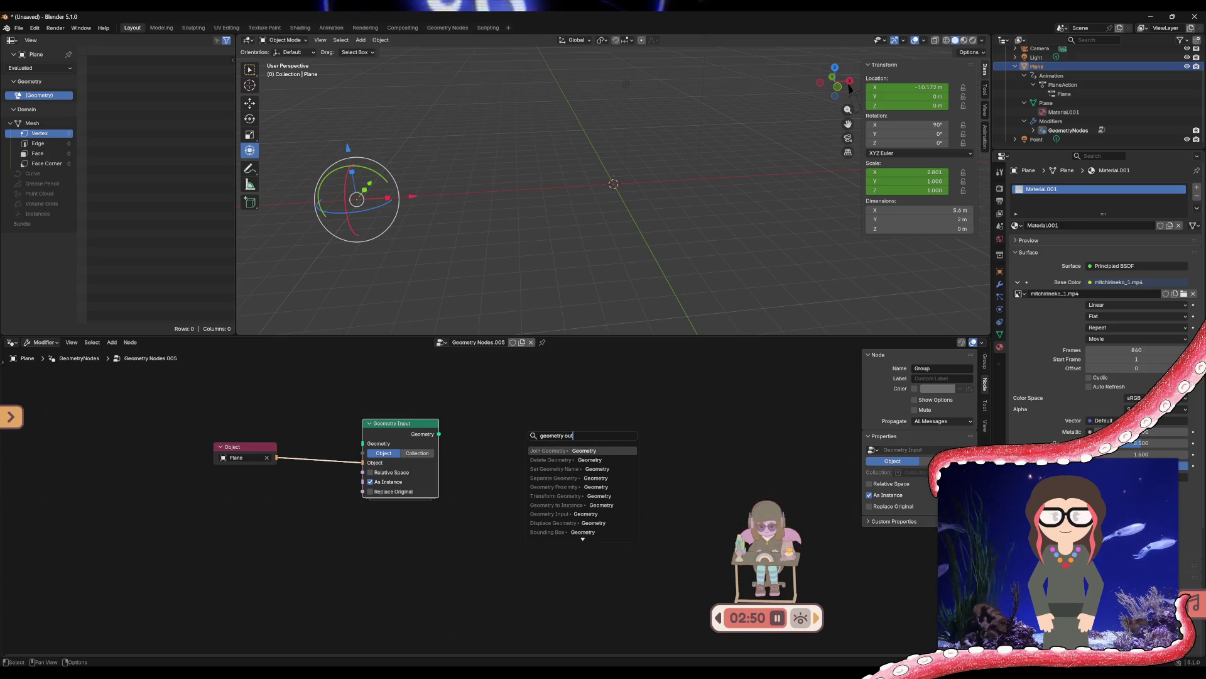
key("ctrl+a")
key("BackSpace")
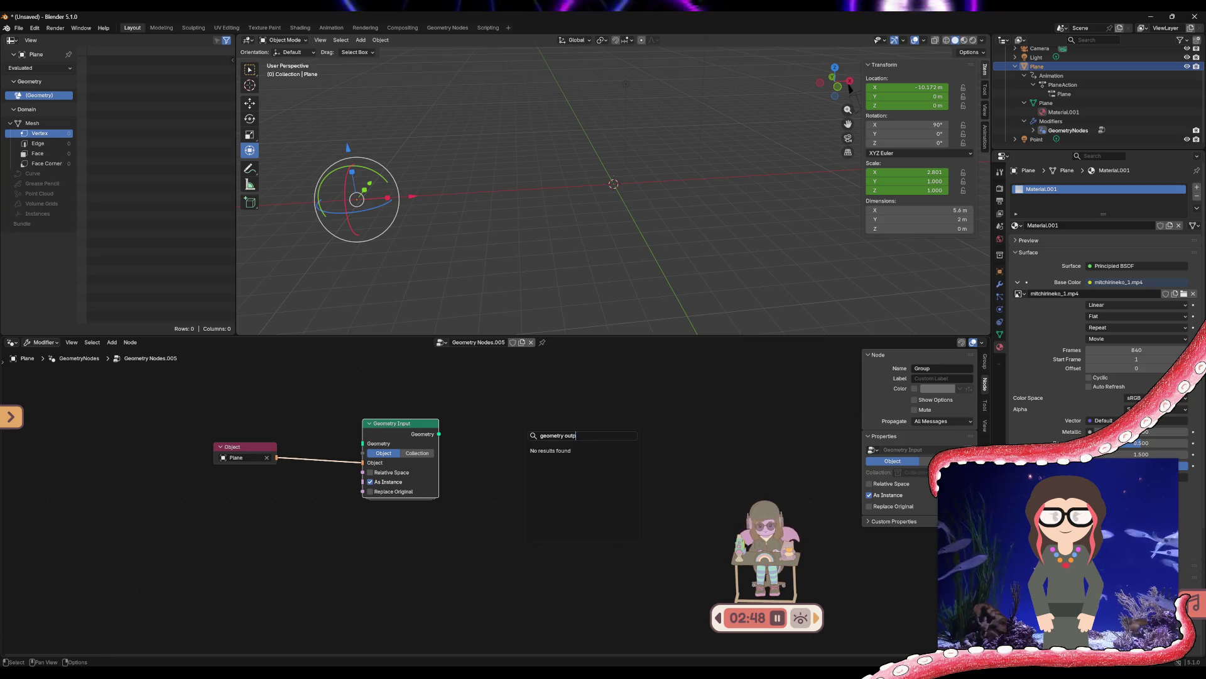
type("o")
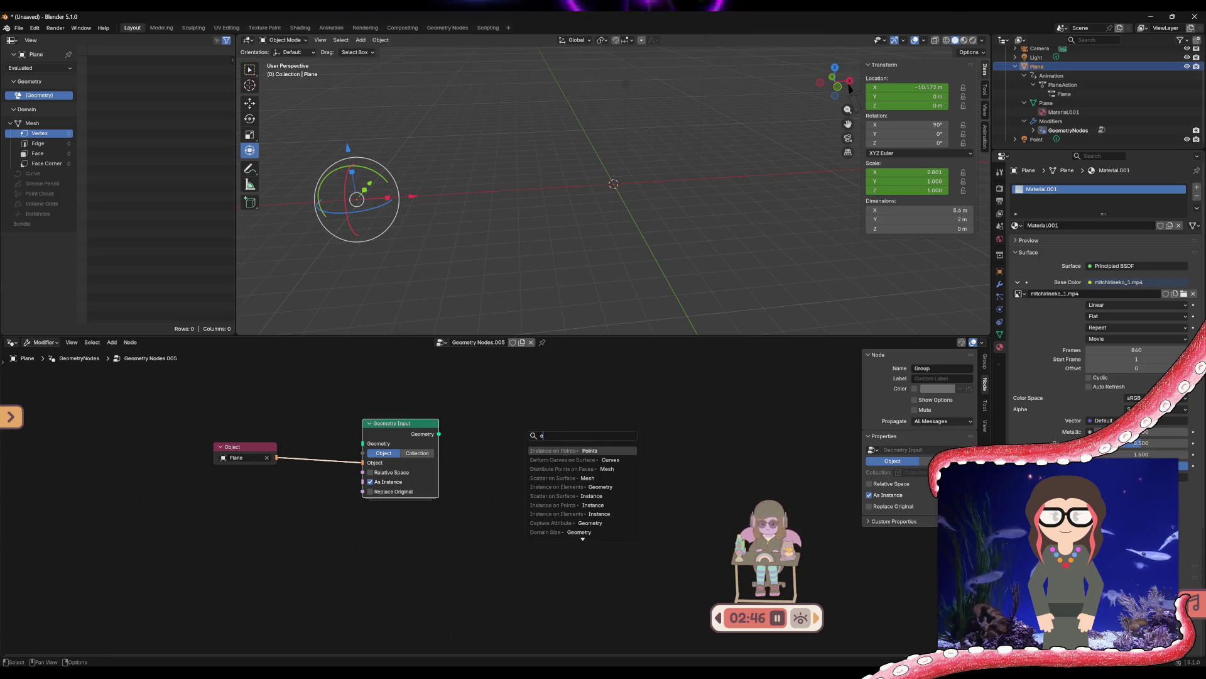
type("utputpu")
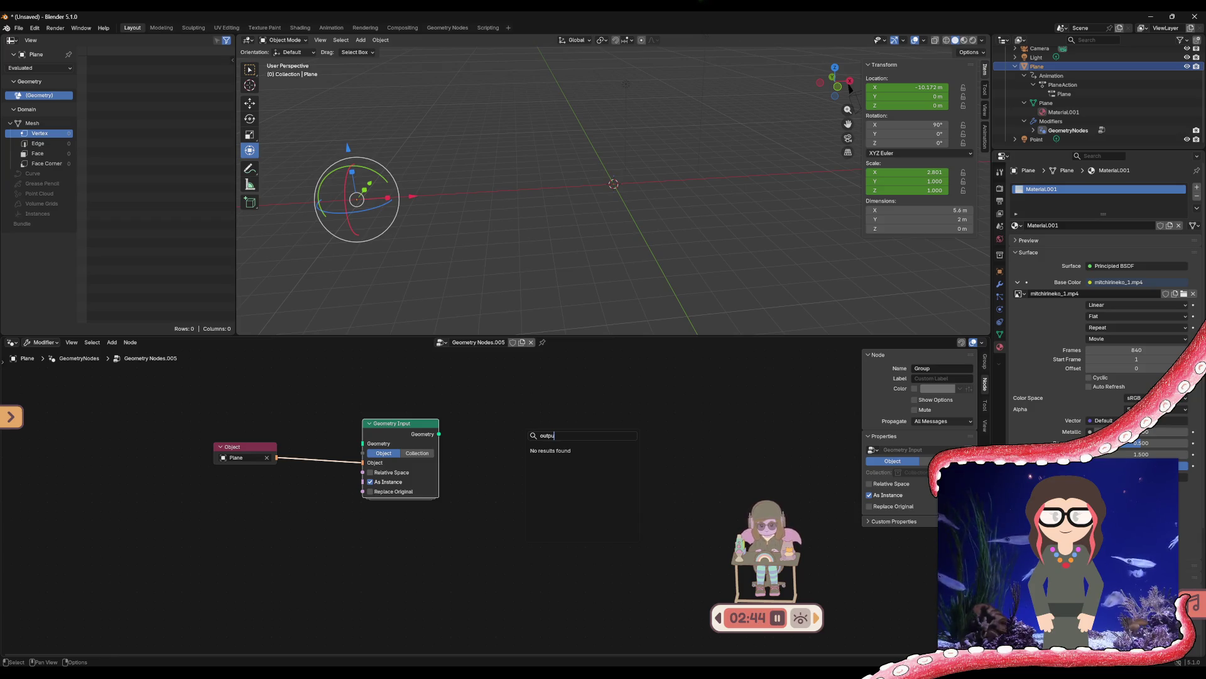
key("ctrl+a")
key("BackSpace")
type("out")
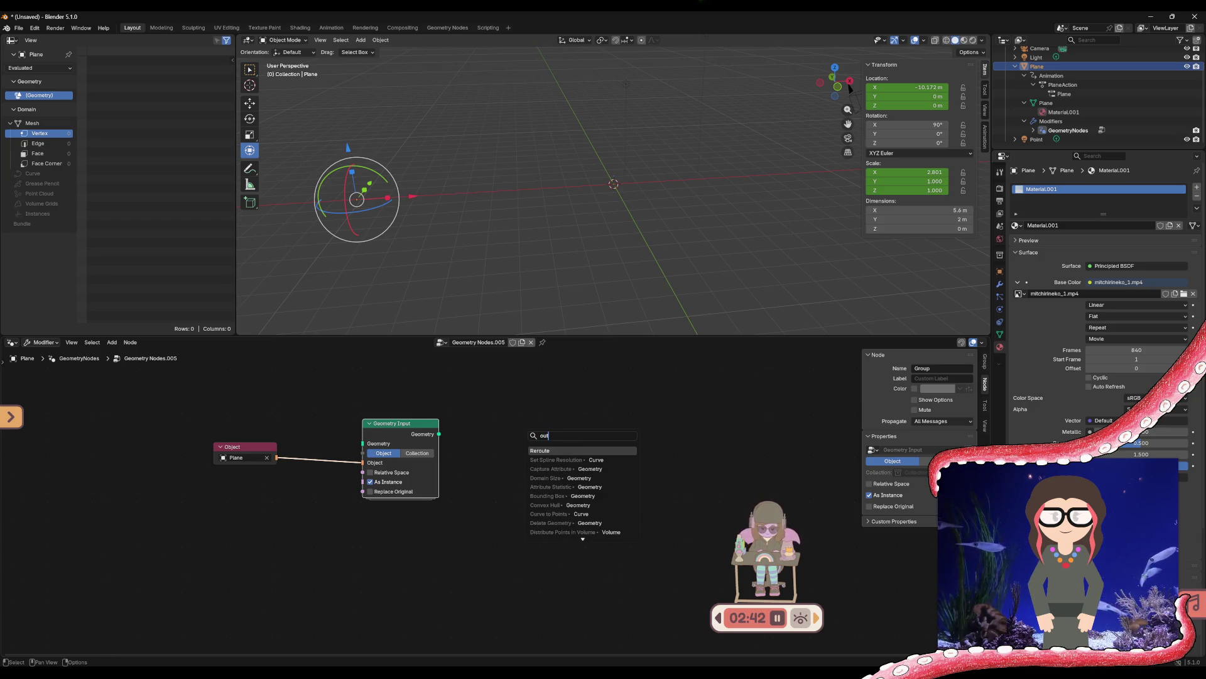
key("ctrl+a")
key("BackSpace")
type("geom")
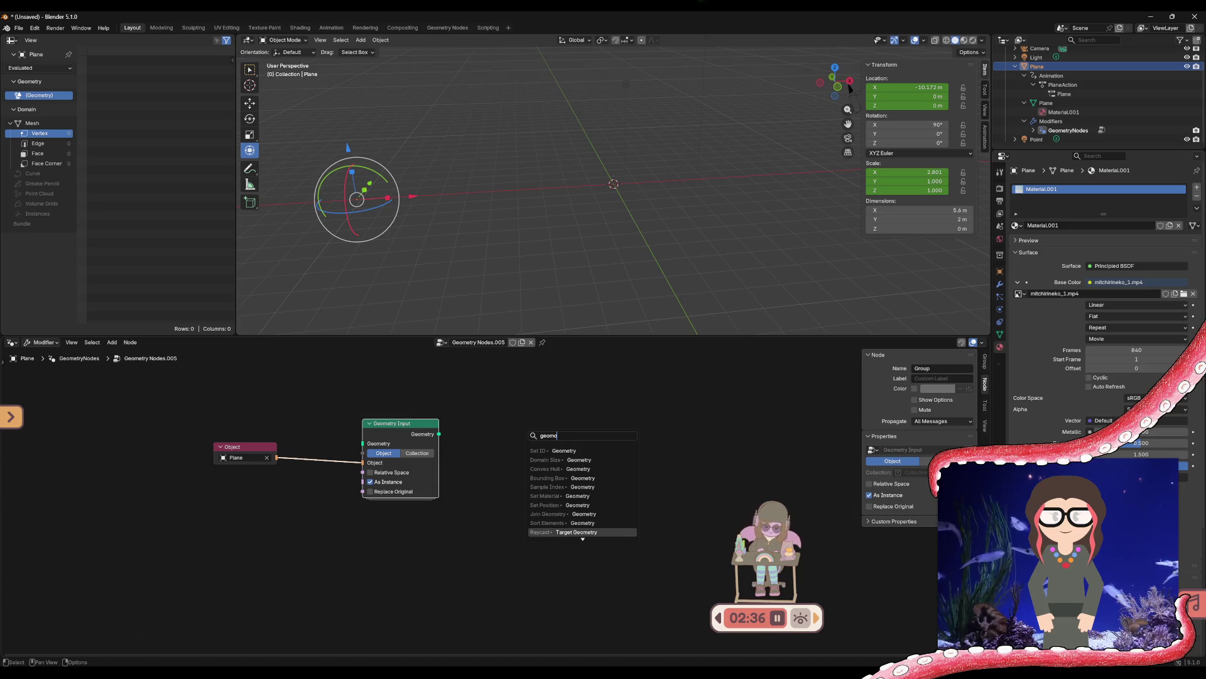
left_click(484, 447)
Add an Enable Output node, connect Geometry Input's Geometry to it, then delete it
right_click(484, 447)
mouse_move(477, 452)
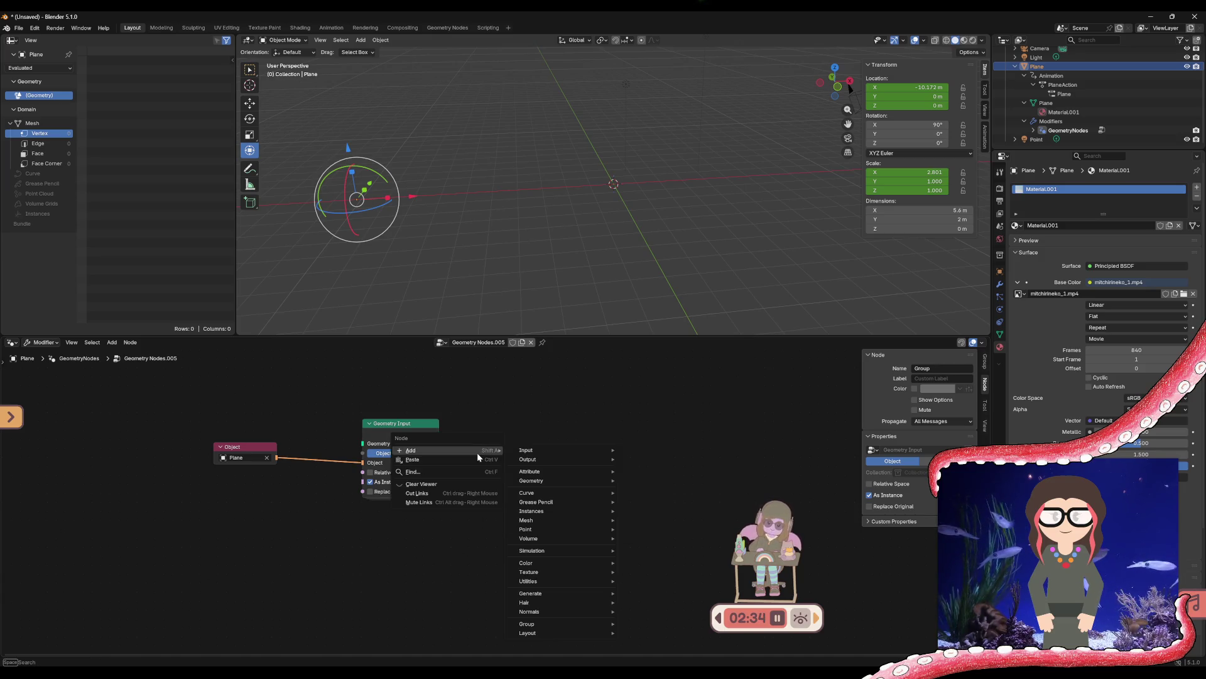
mouse_move(555, 459)
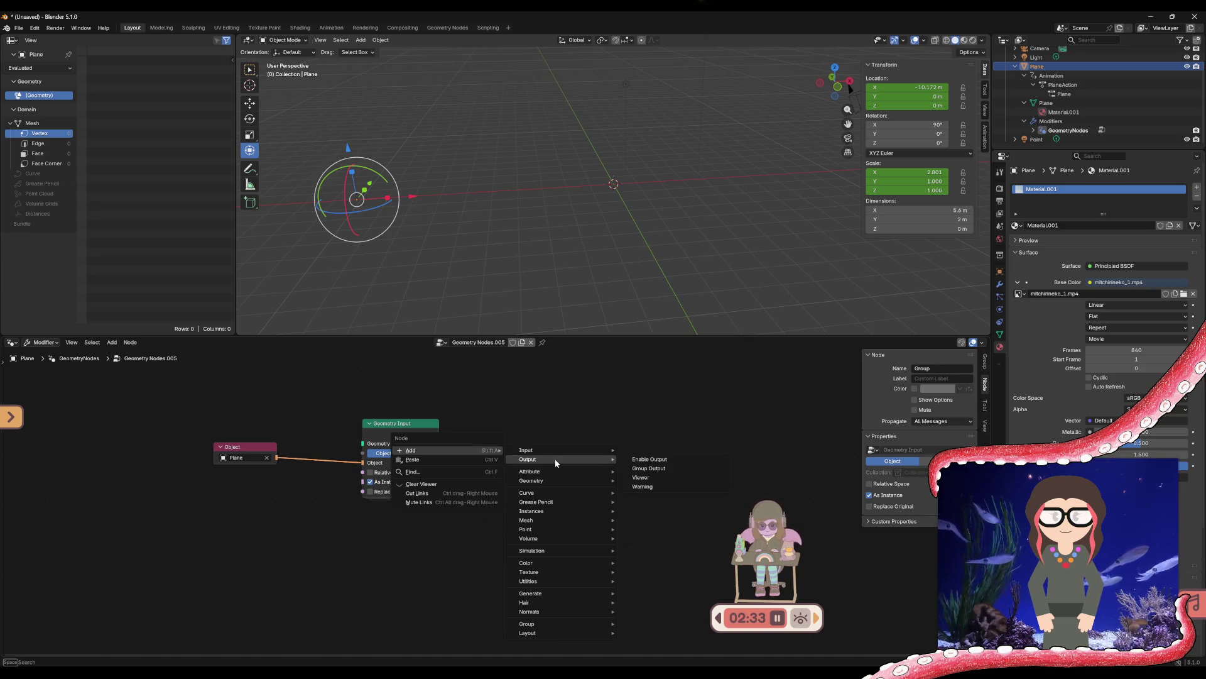
left_click(666, 459)
left_click(619, 424)
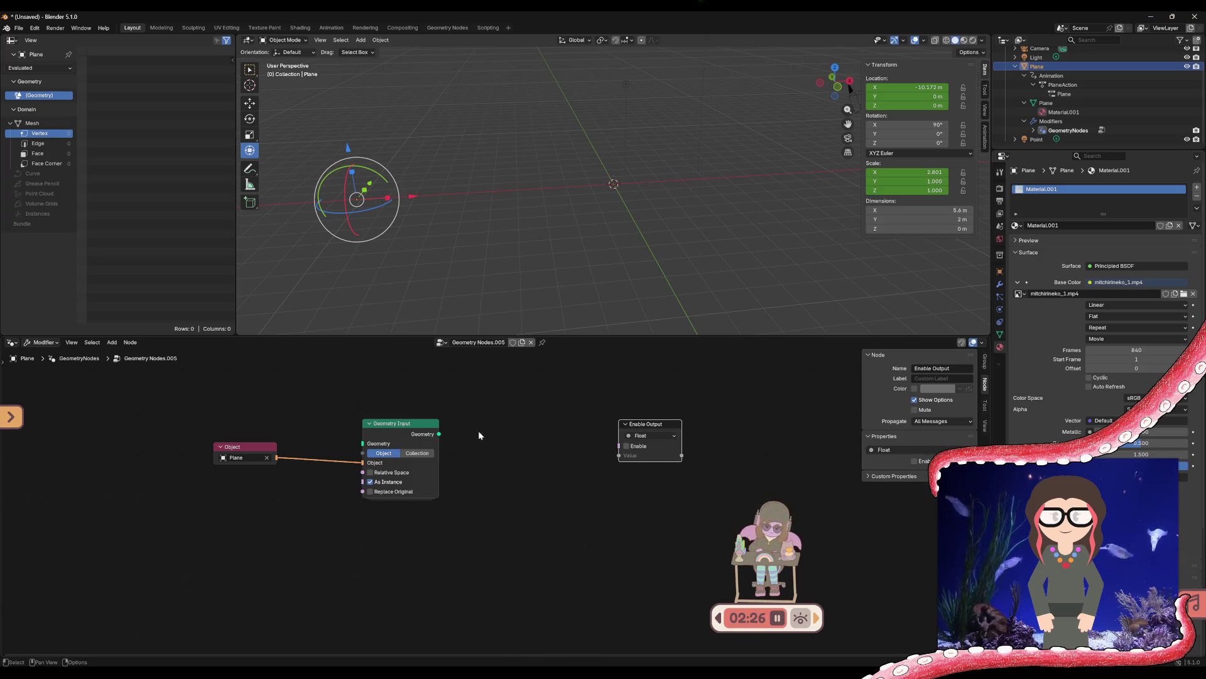
mouse_move(440, 436)
left_mouse_down()
mouse_move(618, 440)
mouse_move(606, 461)
mouse_move(488, 463)
left_mouse_up()
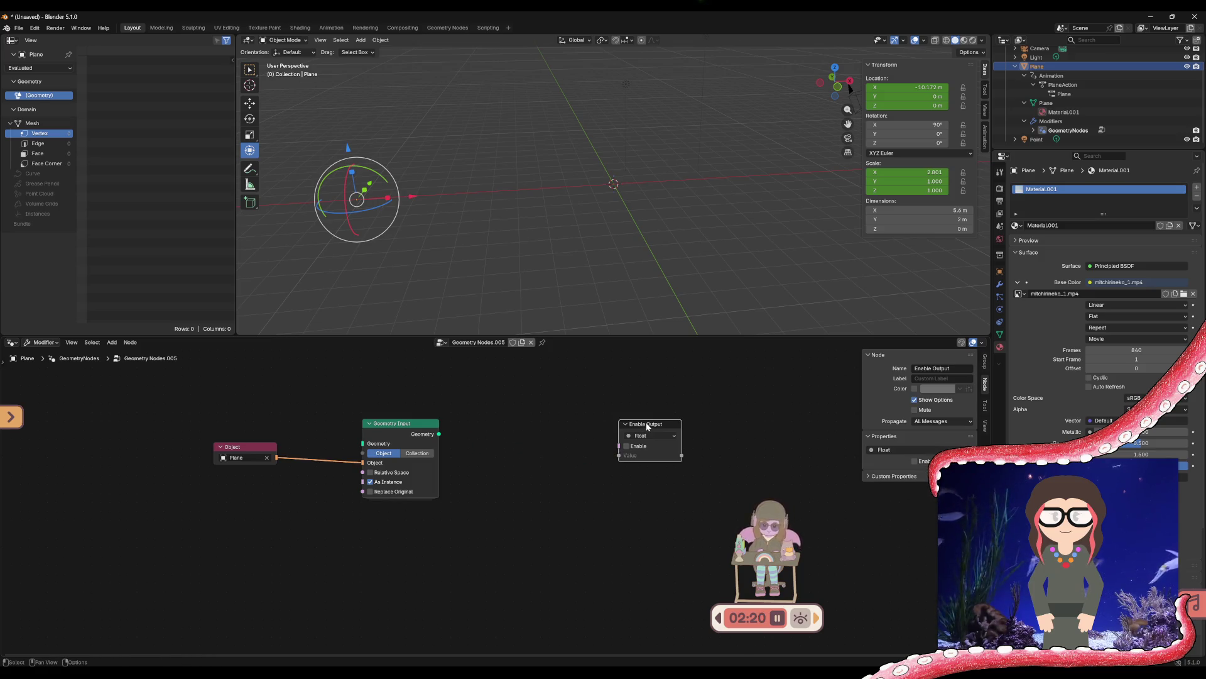
key("Delete")
Reselect Geometry Input and start a new link search from its Geometry output
double_click(485, 342)
left_click(435, 446)
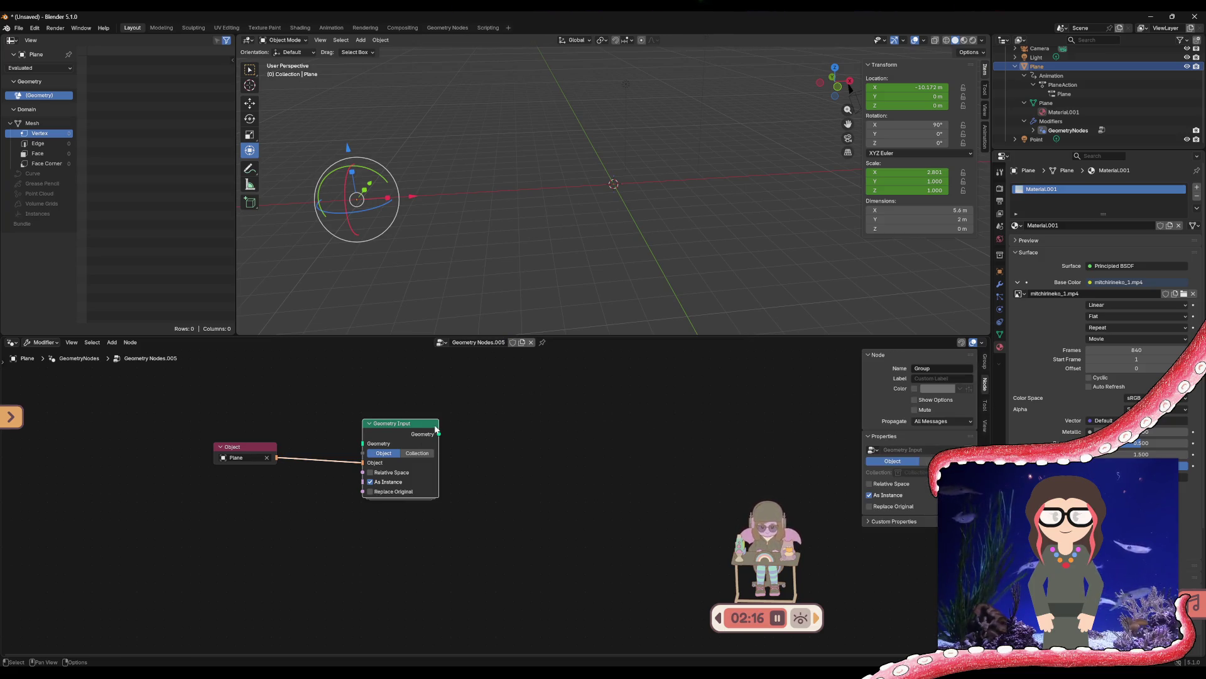
left_click_drag(439, 434, 545, 434)
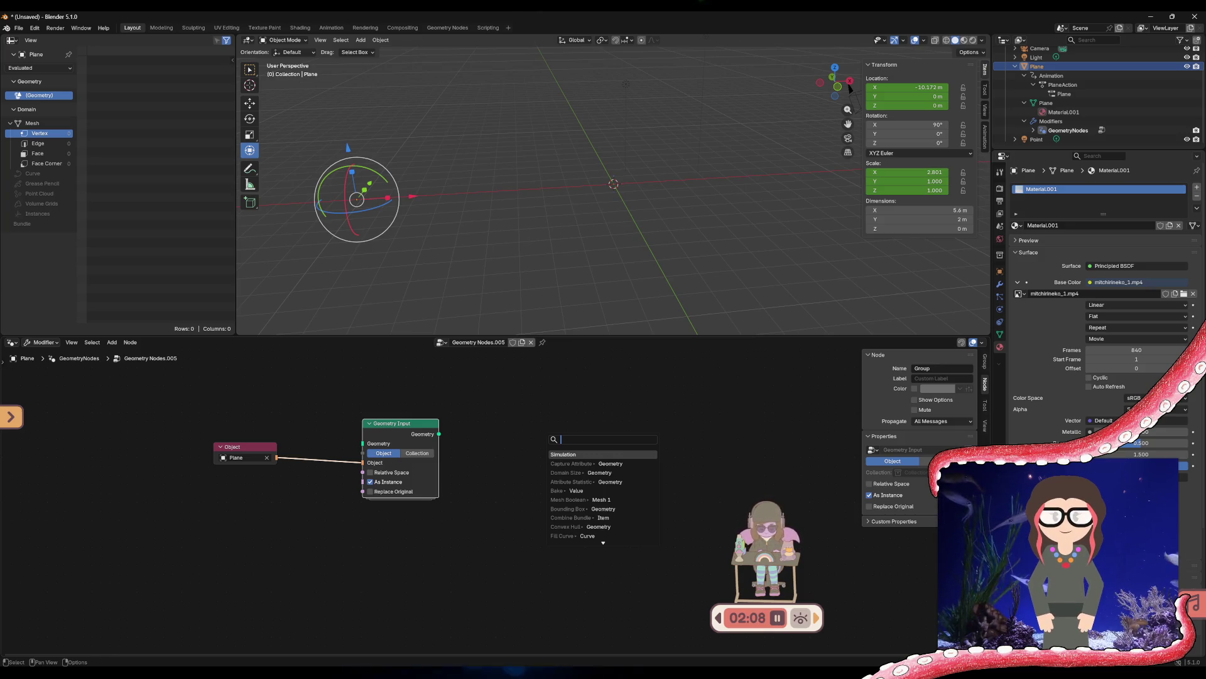
Search the Geometry link results for 'rende', clear it, browse, then type 'geom'
type("ren")
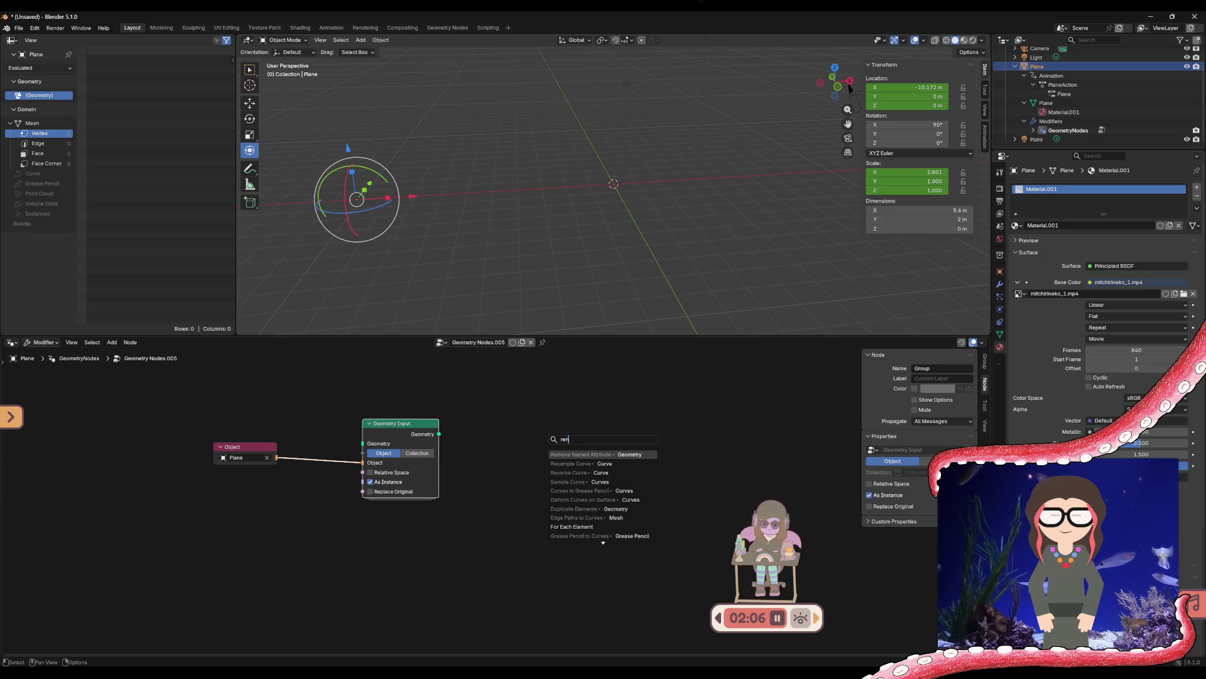
type("de")
key("BackSpace")
key("BackSpace")
key("BackSpace")
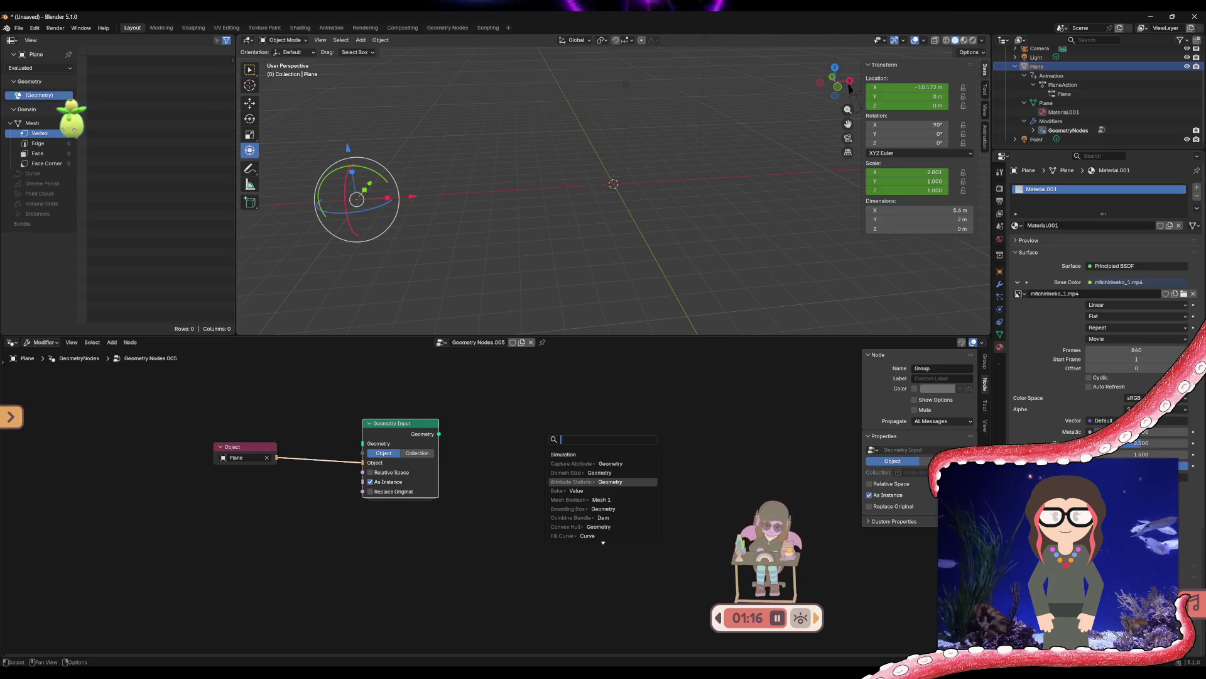
key("Up")
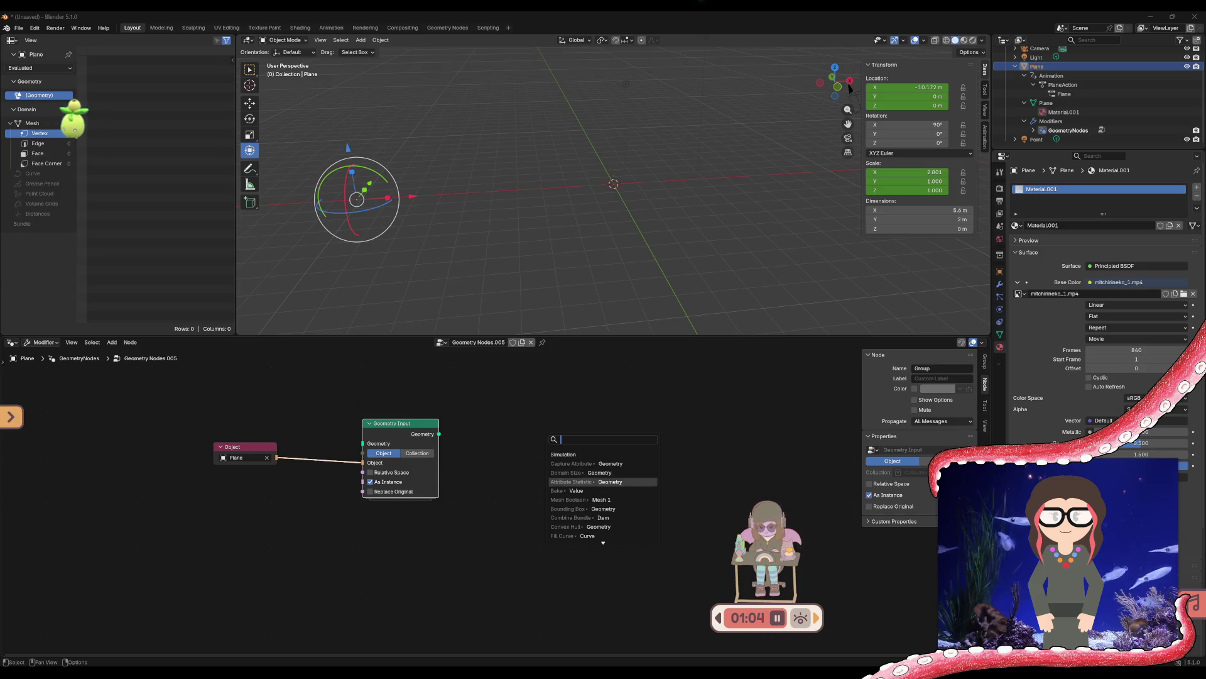
key("Down")
key("Down")
key("Down")
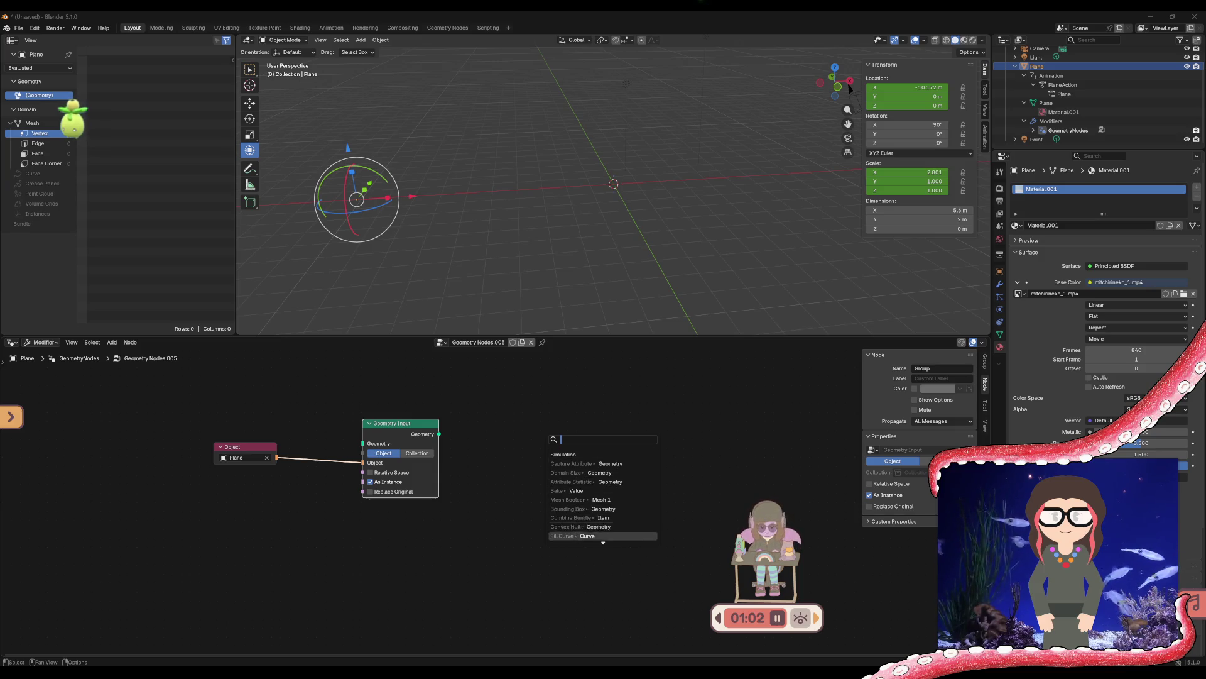
key("Up")
key("Up")
key("Up")
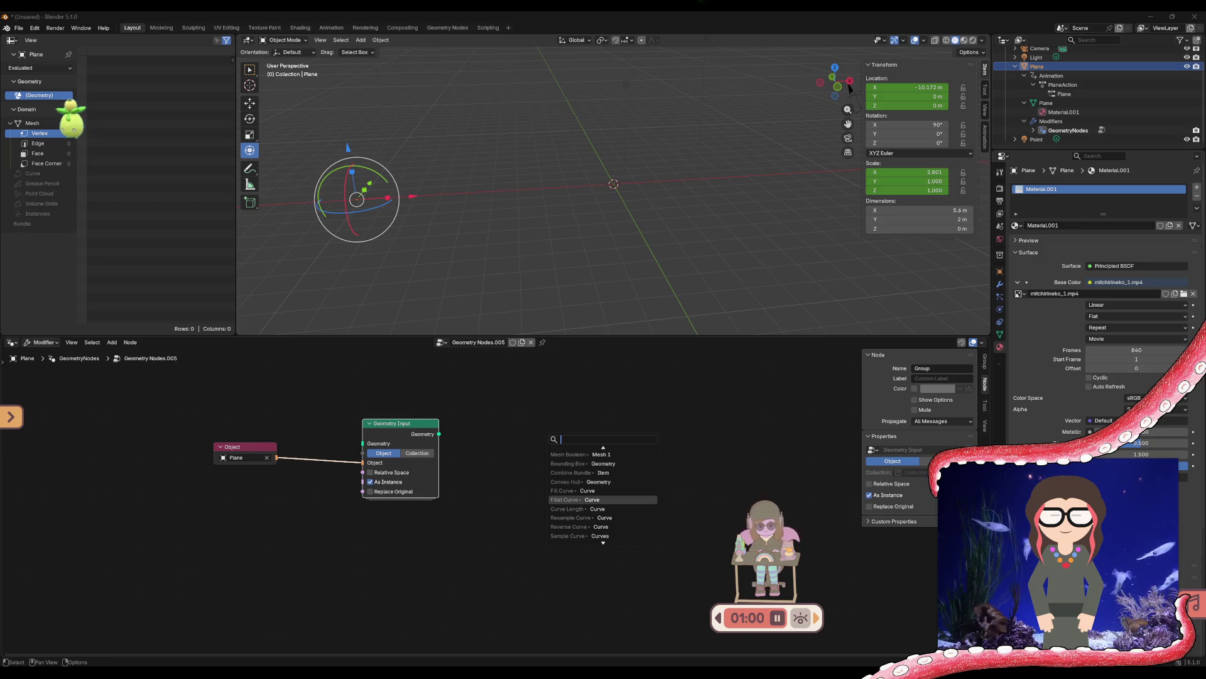
key("Up")
key("Up")
key("Up")
key("Up")
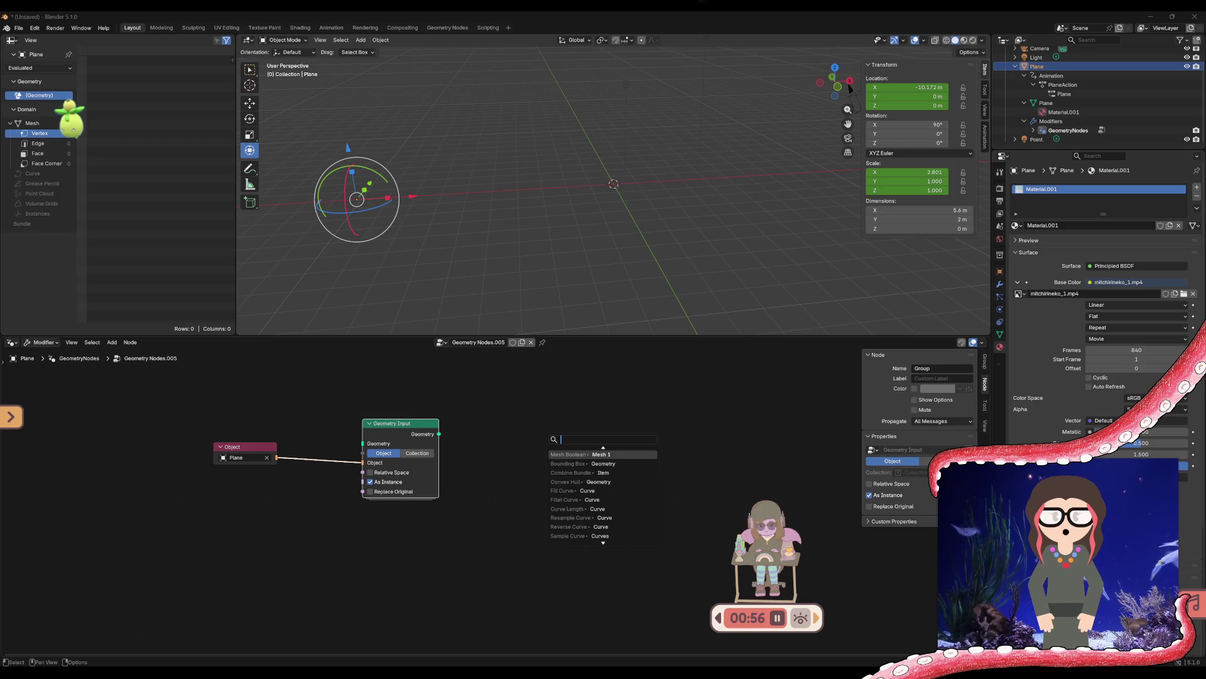
type("geom")
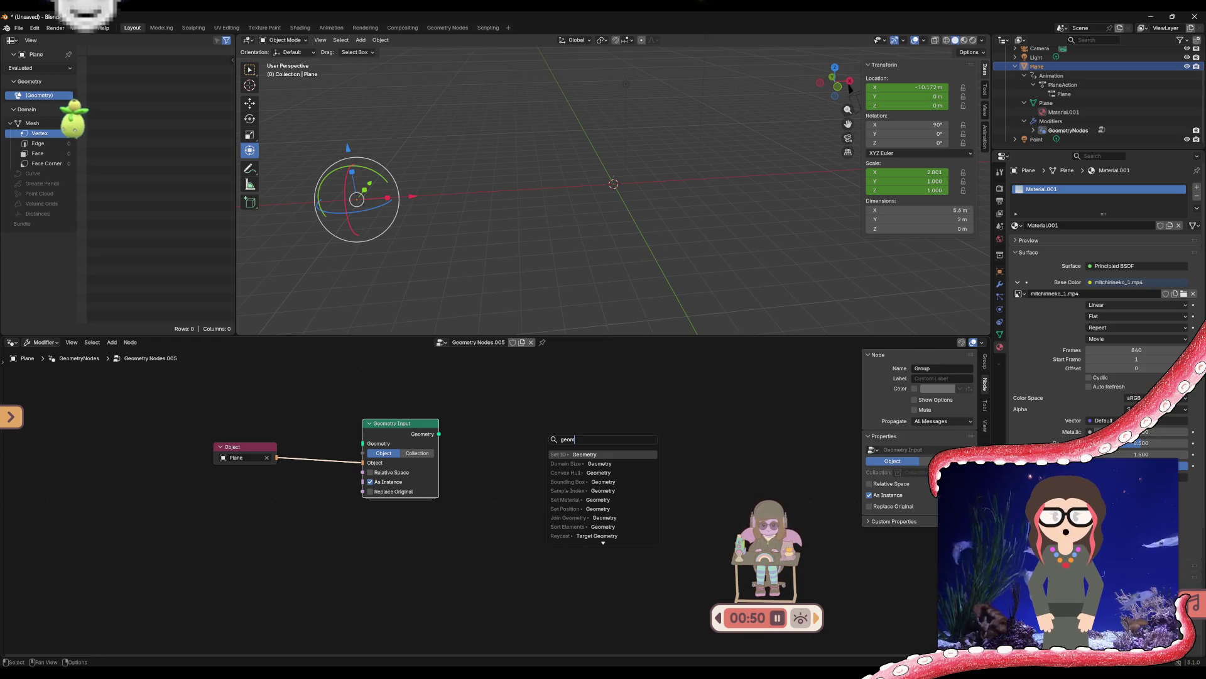
key("Down")
key("Down")
key("Down")
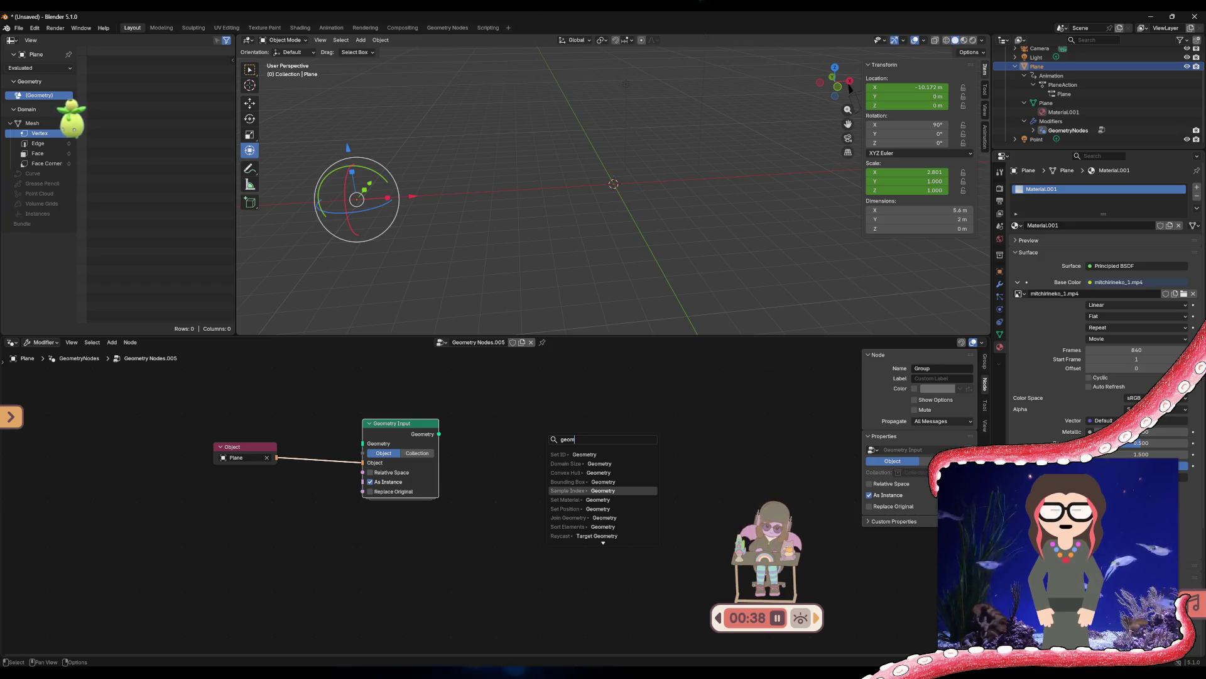
key("Down")
key("Down")
key("Down")
key("Down")
key("Down")
key("Down")
key("Down")
key("Down")
key("Down")
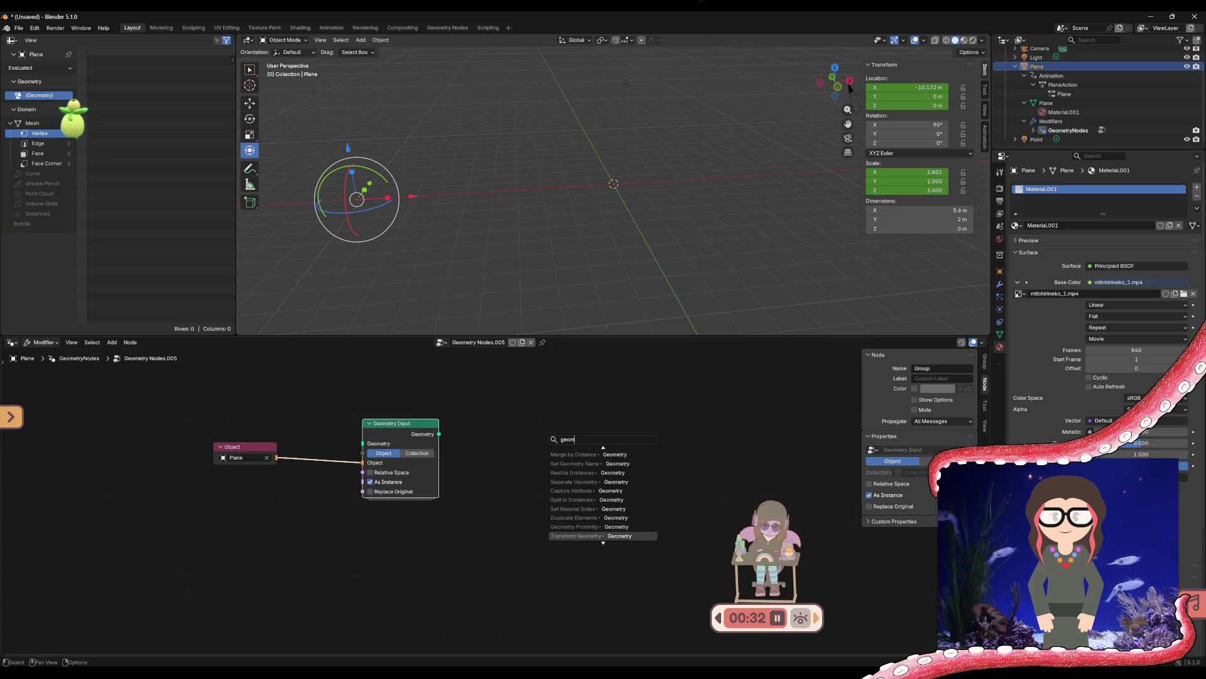
key("Down")
key("Down")
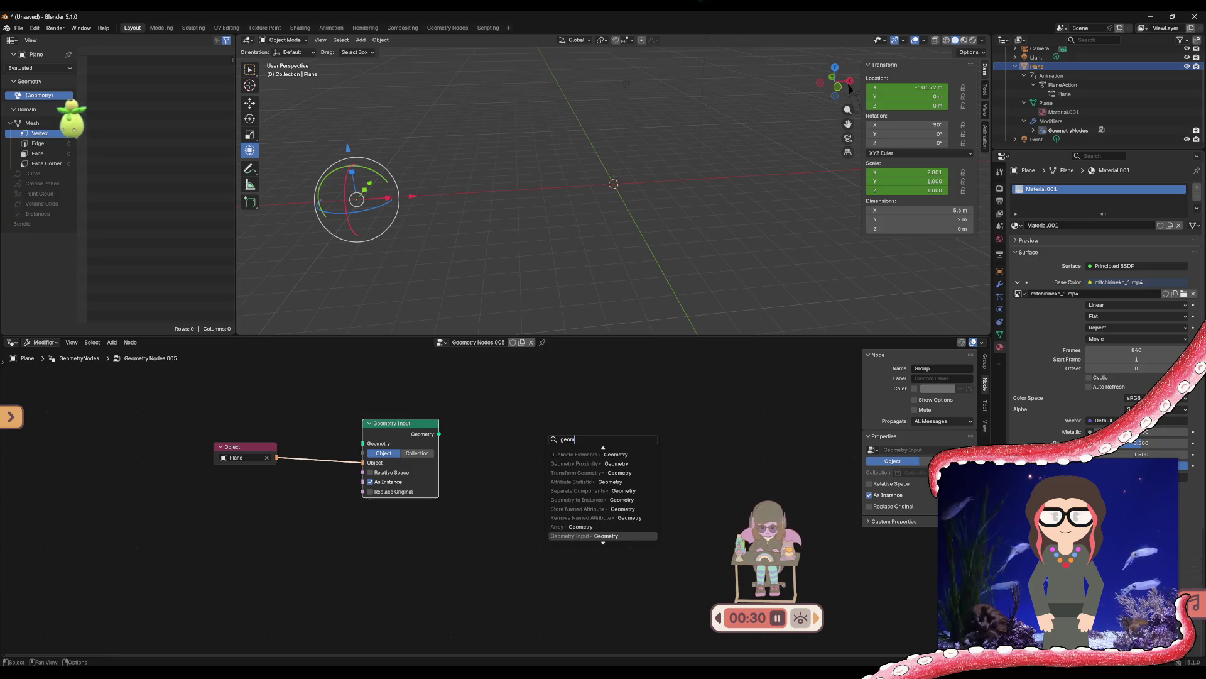
key("Up")
key("Up")
key("Up")
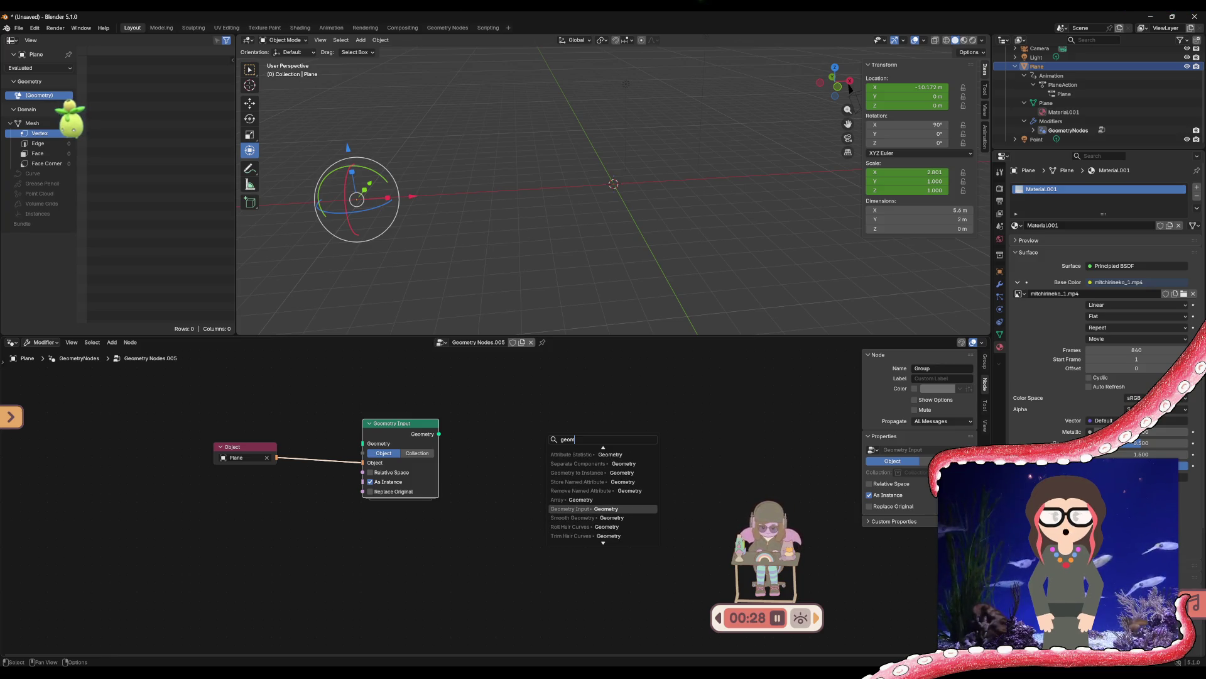
key("Down")
key("Down")
key("Down")
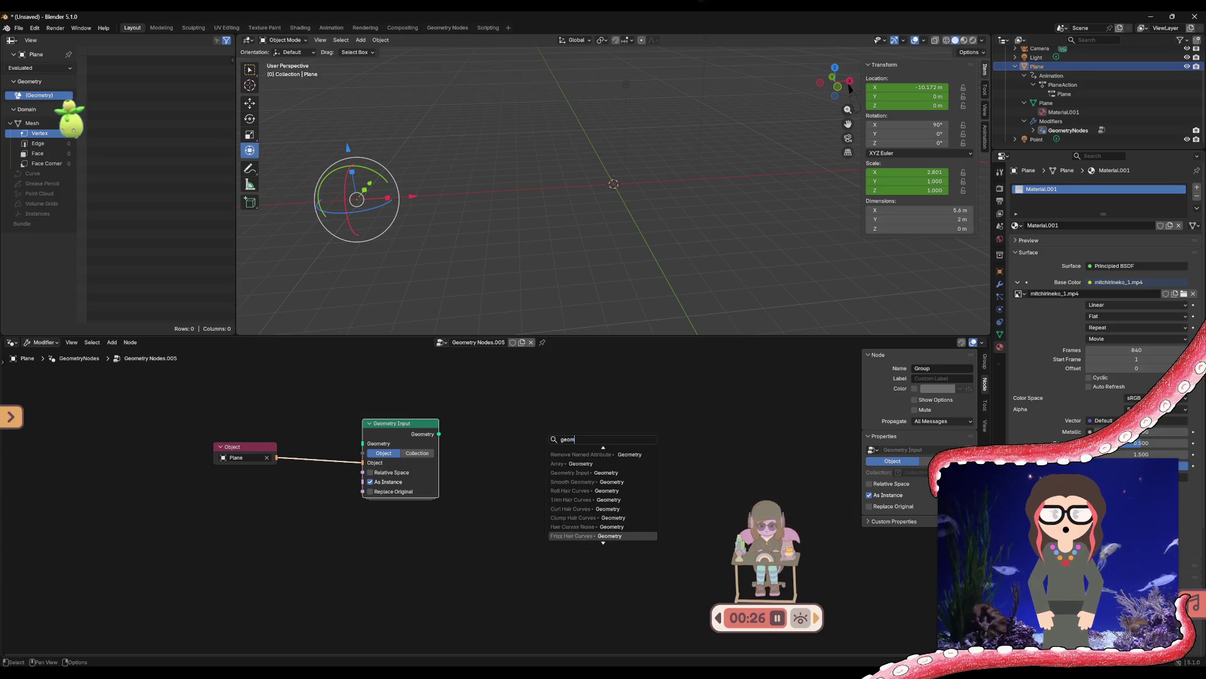
key("Down")
key("Down")
key("Down")
key("Down")
key("Down")
key("Down")
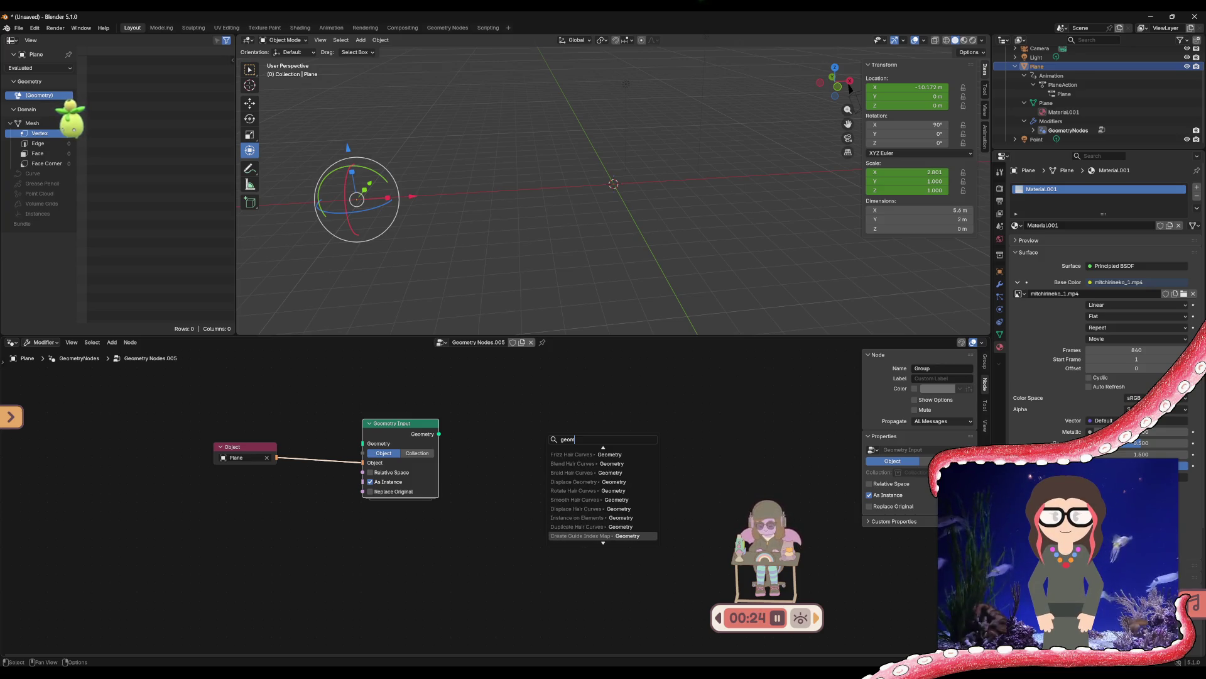
key("Down")
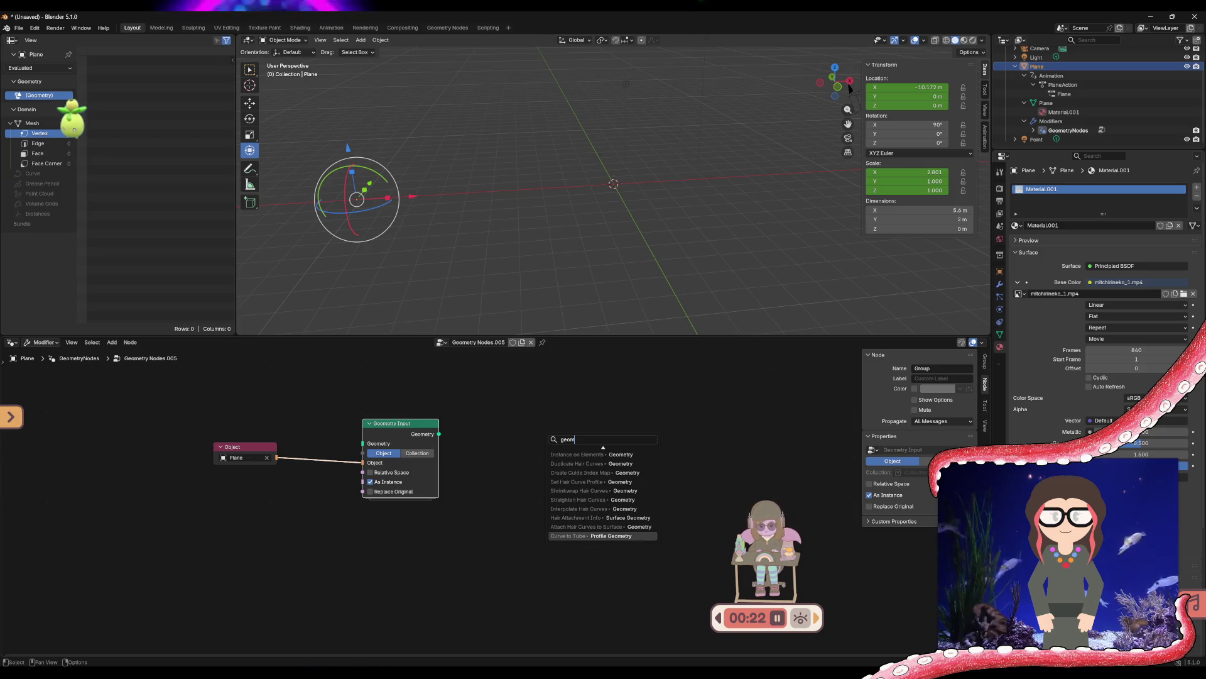
key("Up")
key("Up")
key("Up")
key("Up")
key("Up")
key("Up")
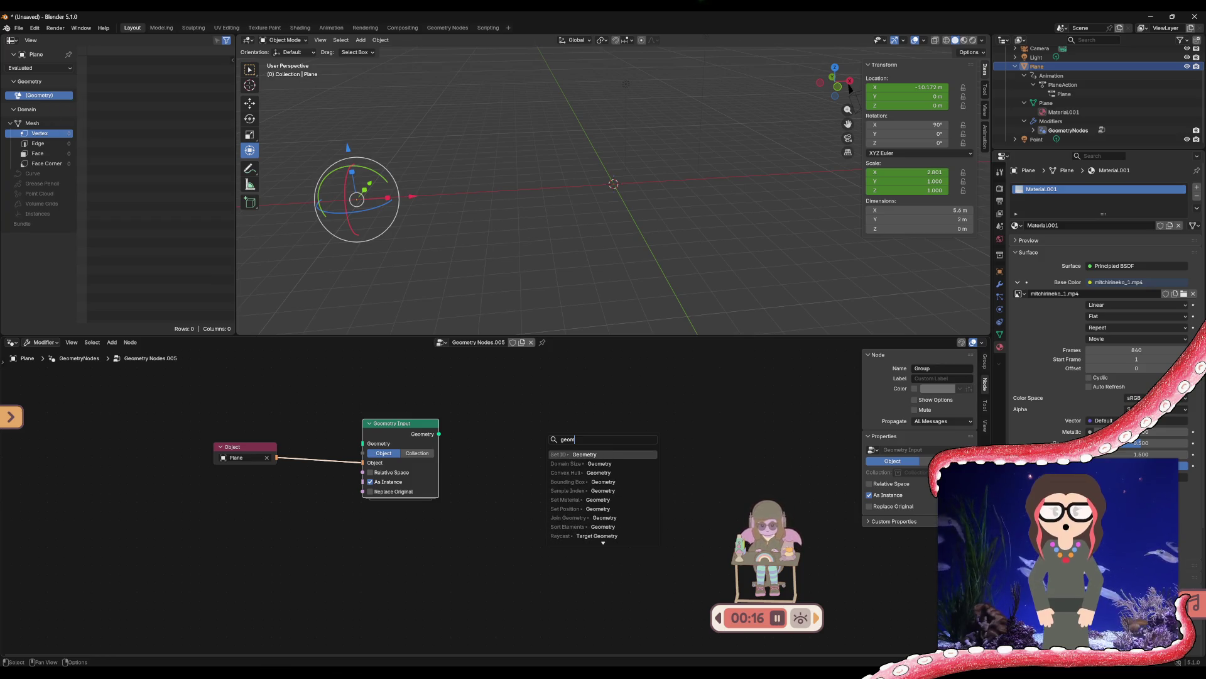
key("Escape")
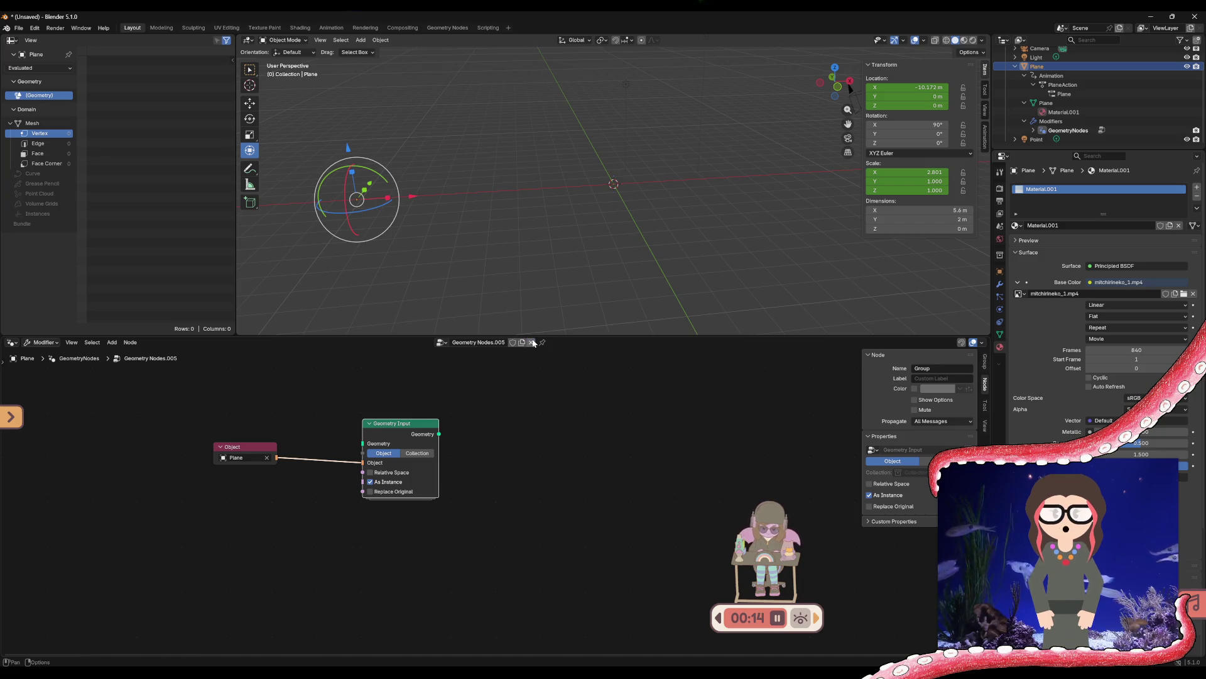
Unlink Geometry Nodes.005, create Geometry Nodes.006, and select its Group Output
left_click(531, 342)
left_click(489, 344)
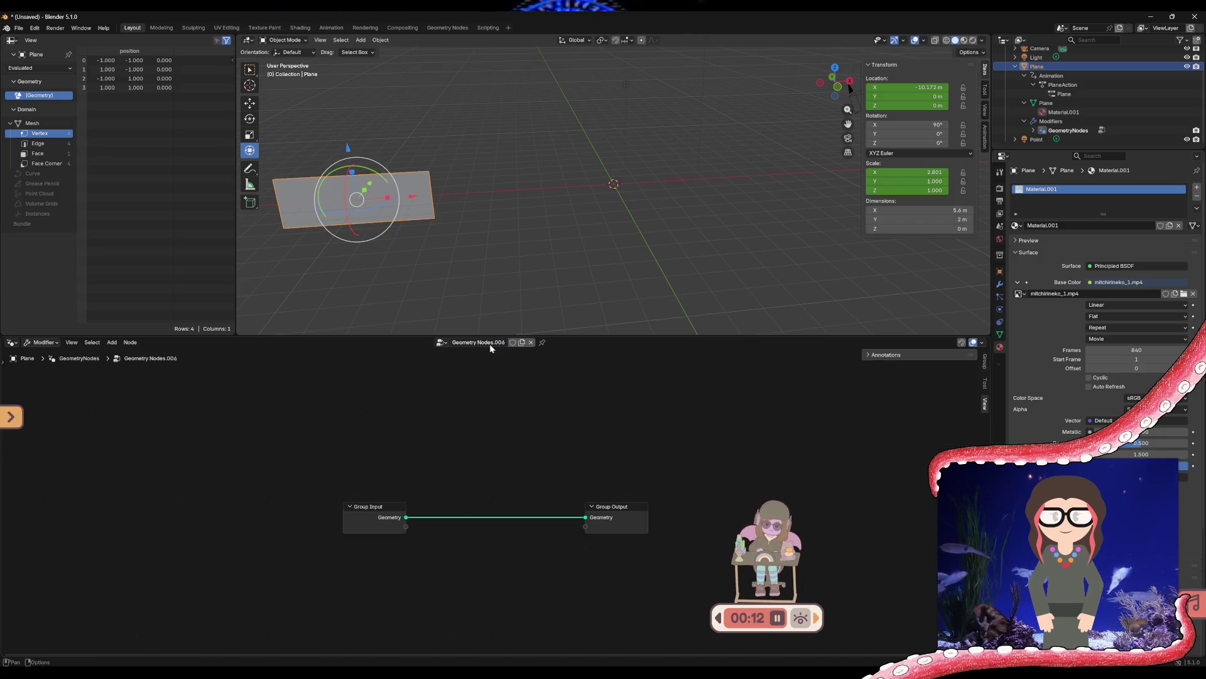
left_click(610, 511)
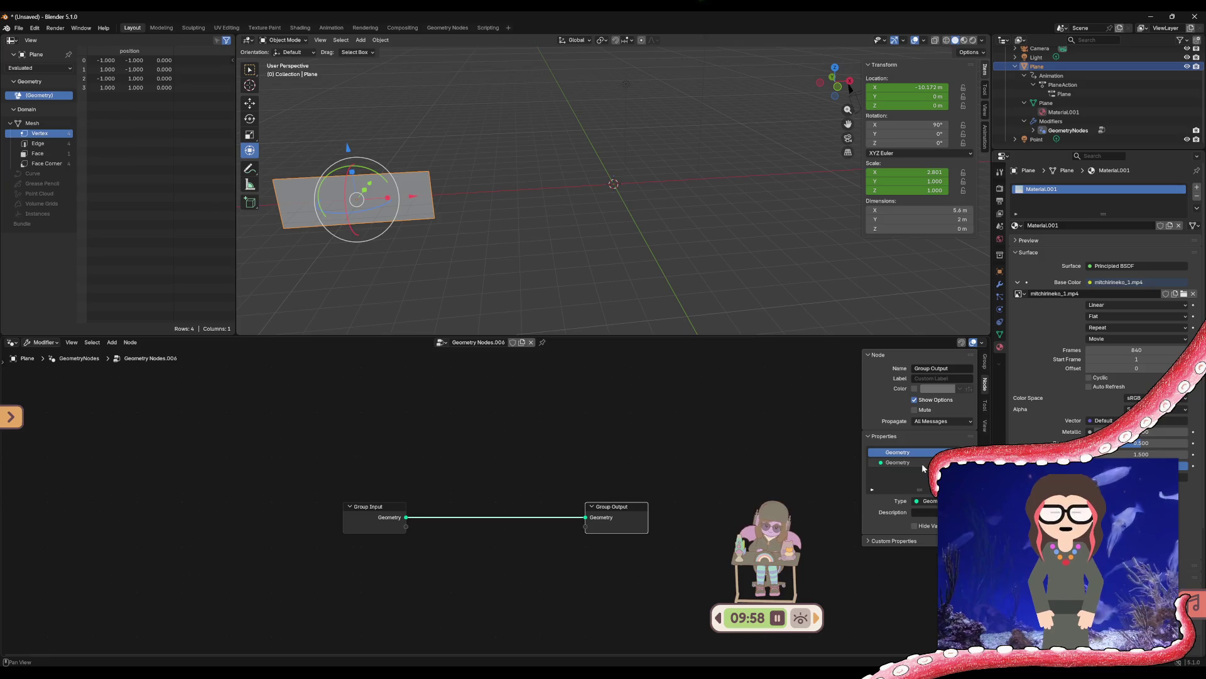
Add a second Group Output node from Add > Output
key("shift+a")
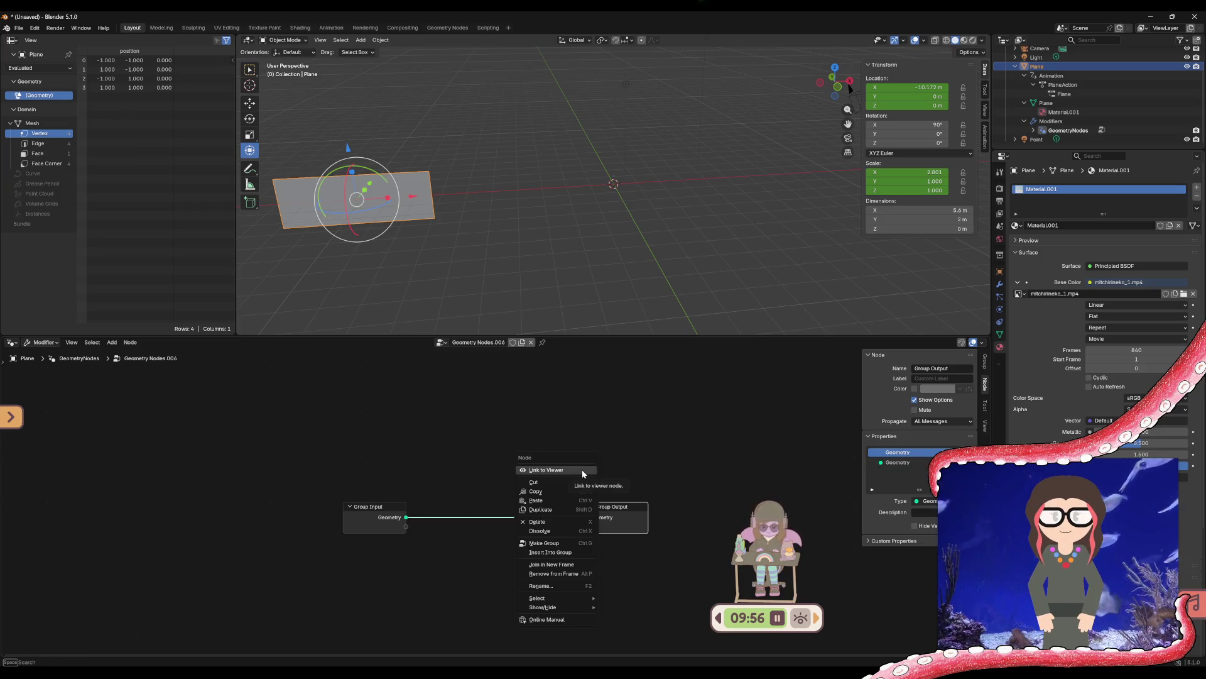
left_click(112, 342)
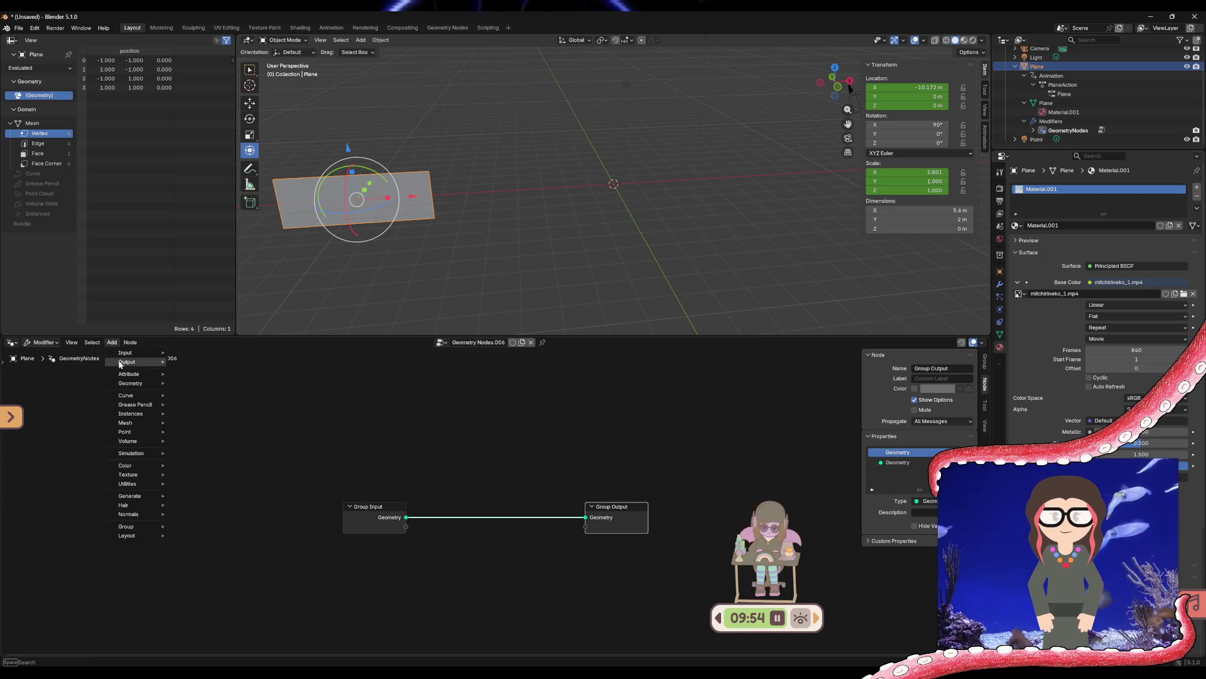
mouse_move(134, 384)
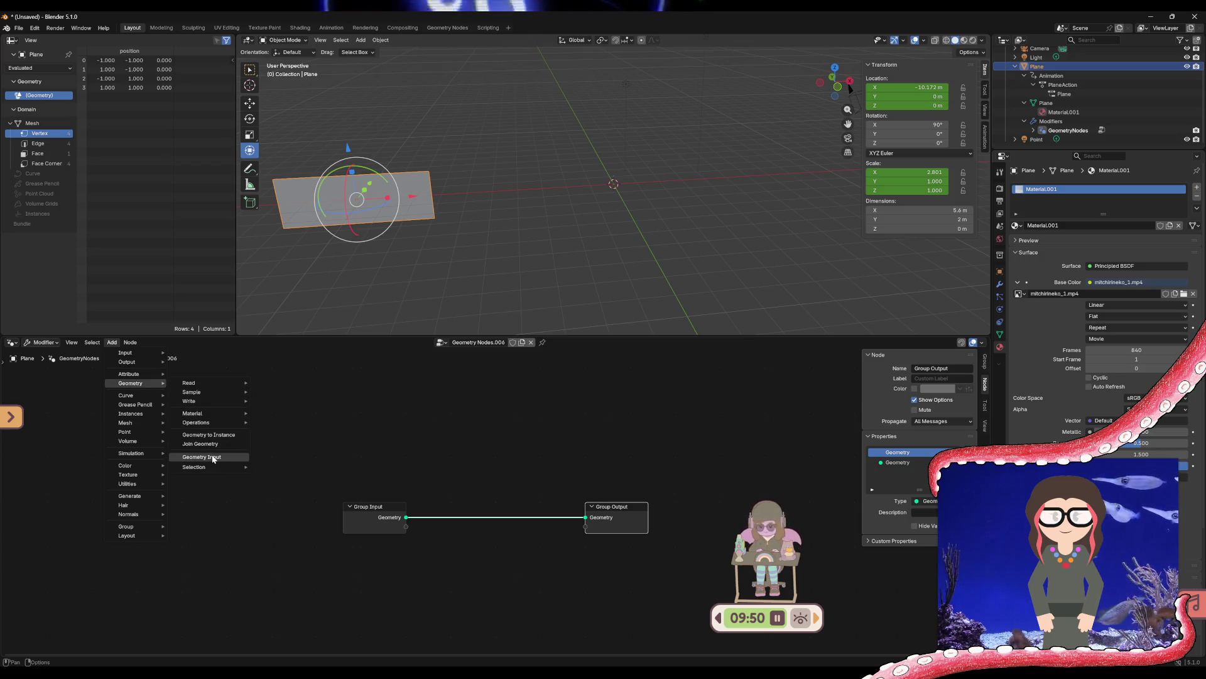
mouse_move(134, 364)
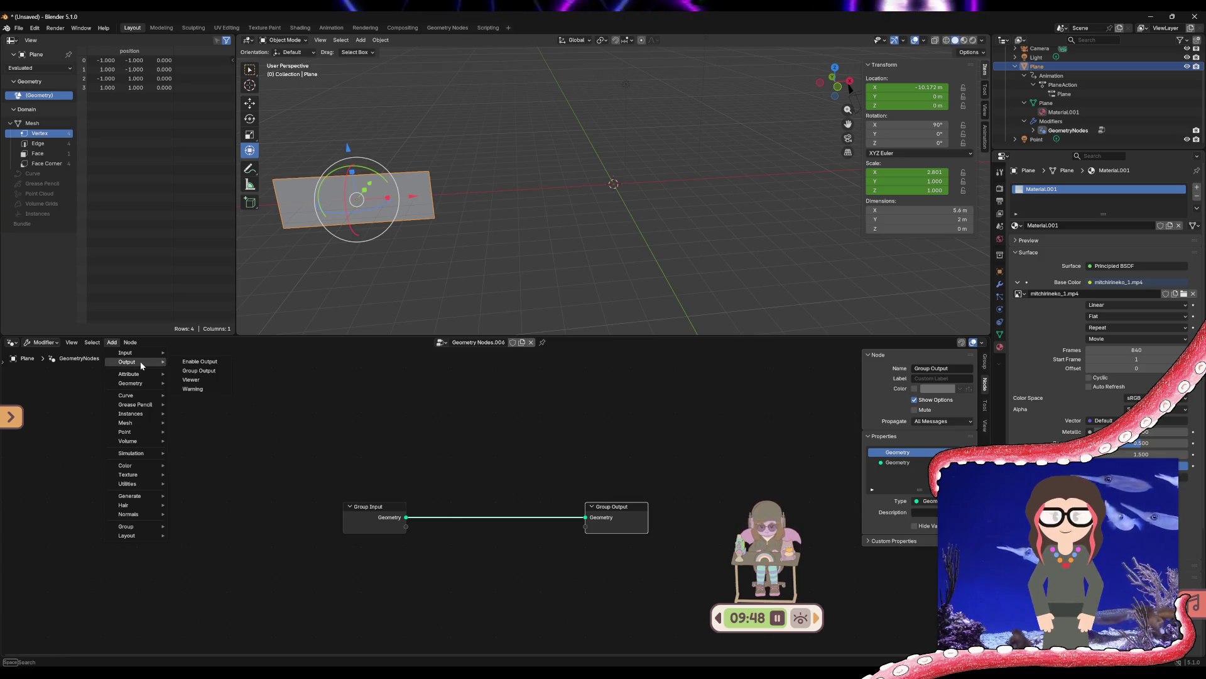
left_click(210, 371)
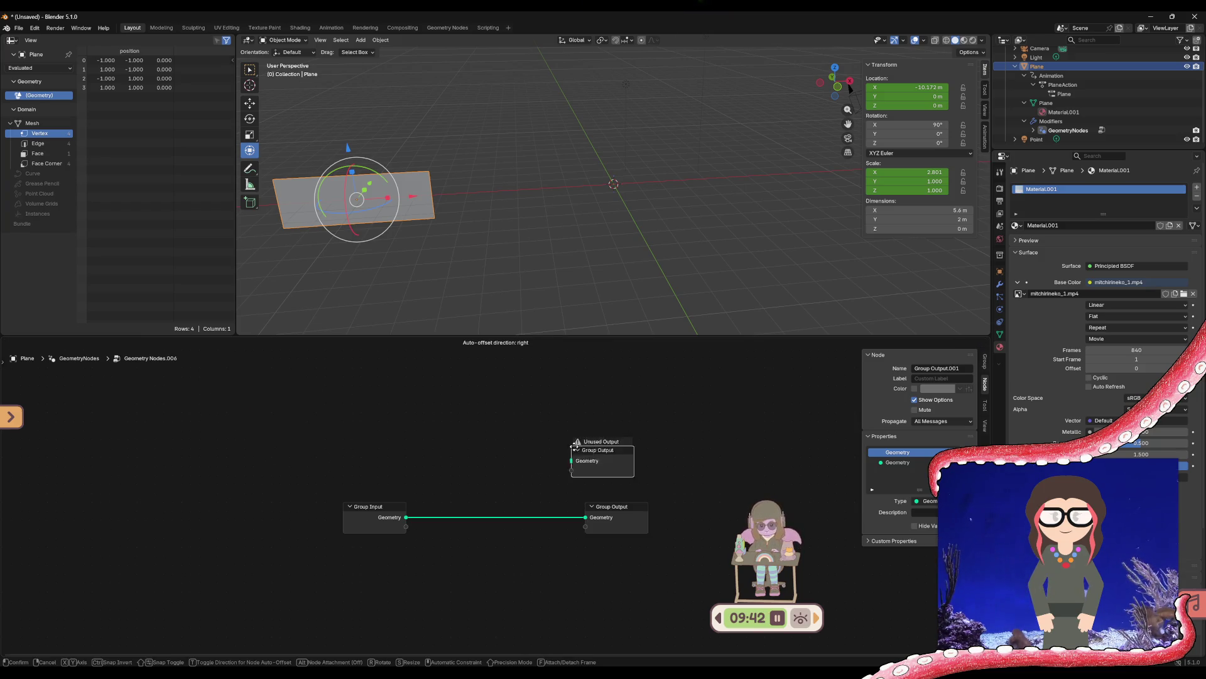
Place the new Group Output above the first and link Group Input's geometry to it
left_click(586, 457)
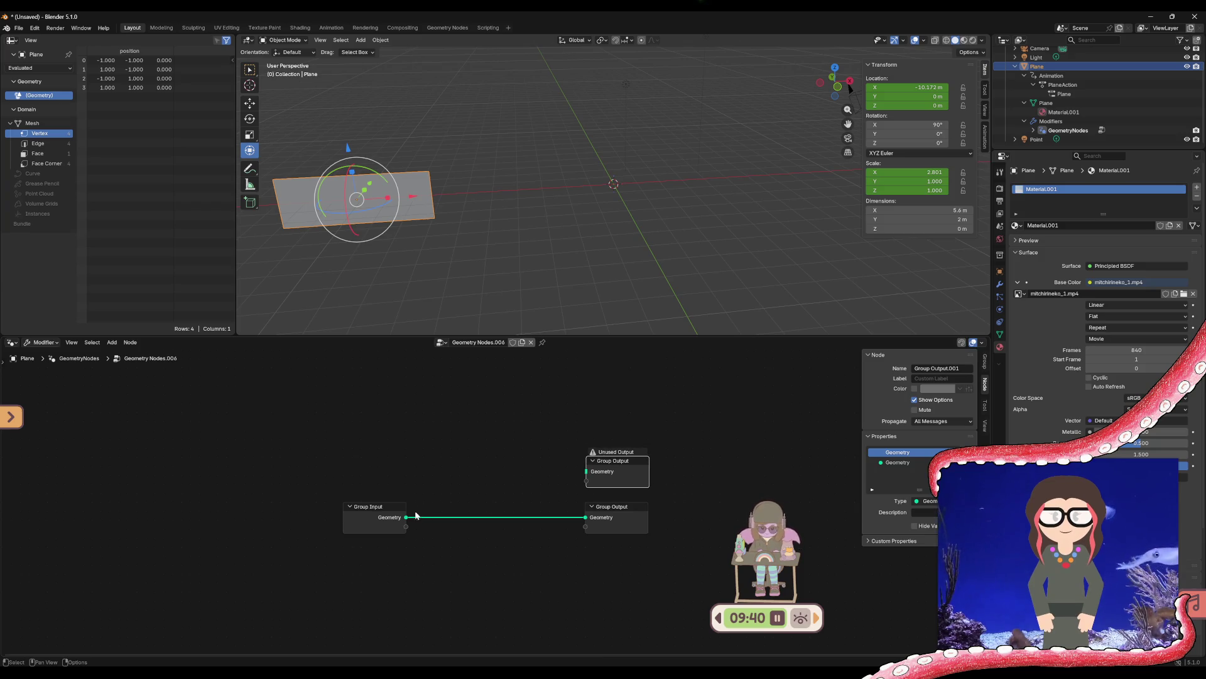
left_click_drag(406, 520, 591, 474)
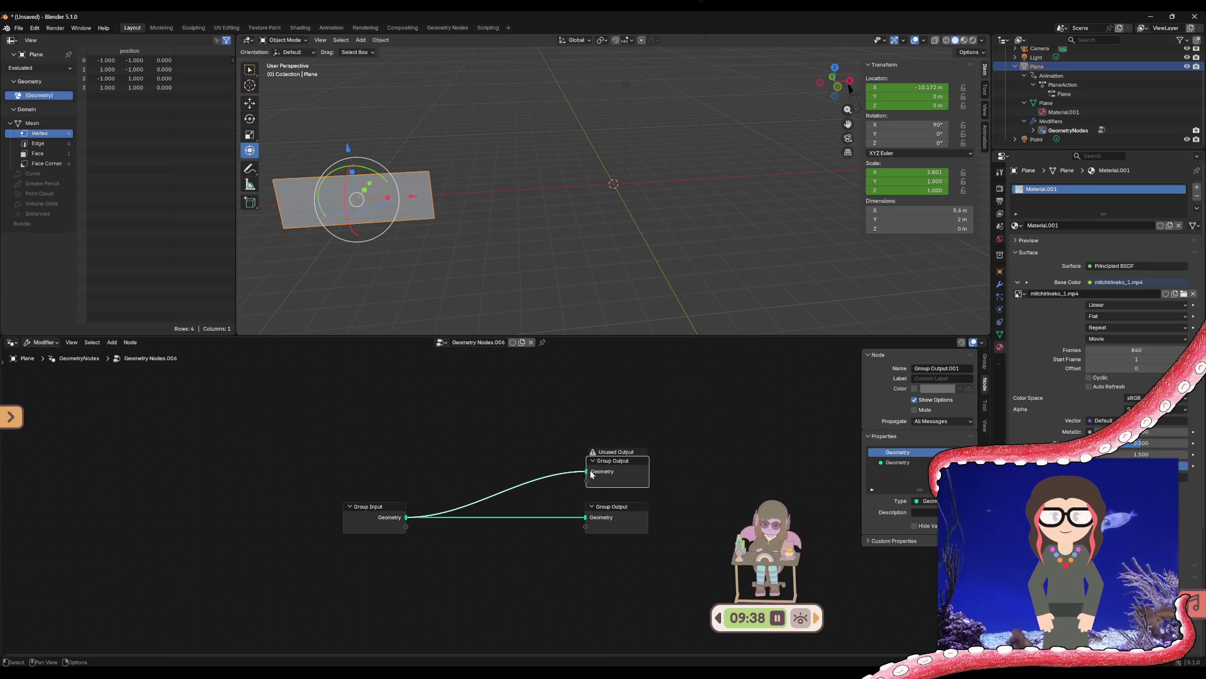
left_click(614, 470)
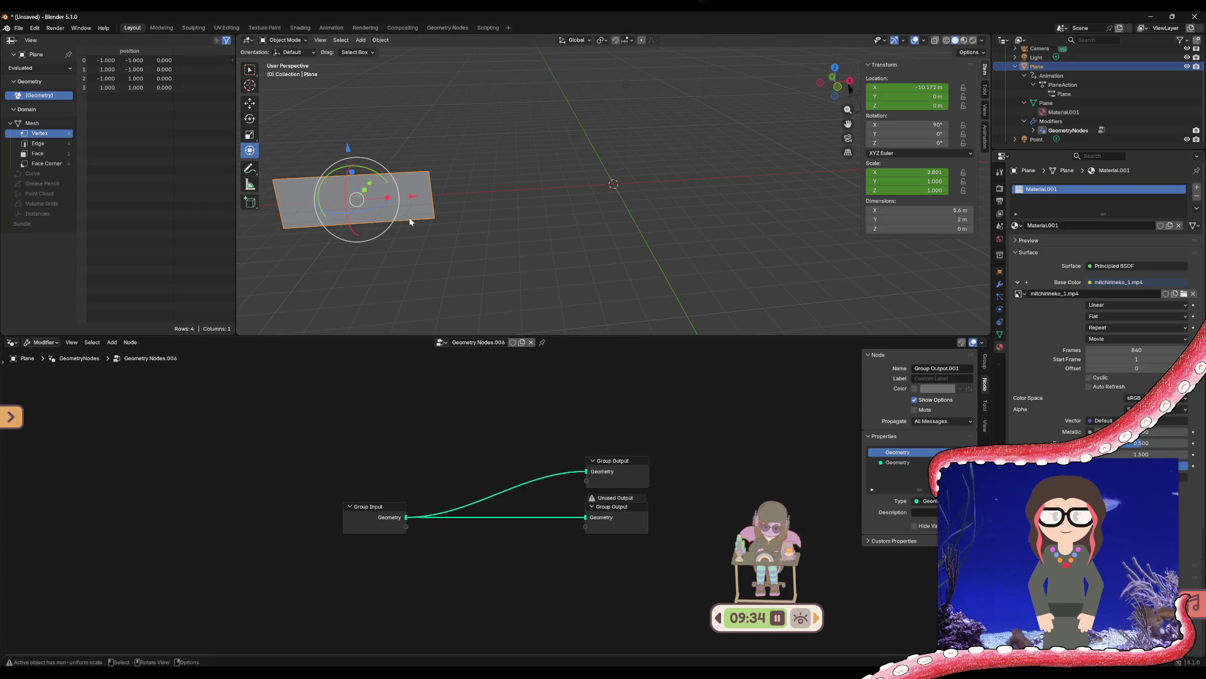
Move the plane along X, ending at X -8.5448 m
left_click_drag(412, 201, 633, 193)
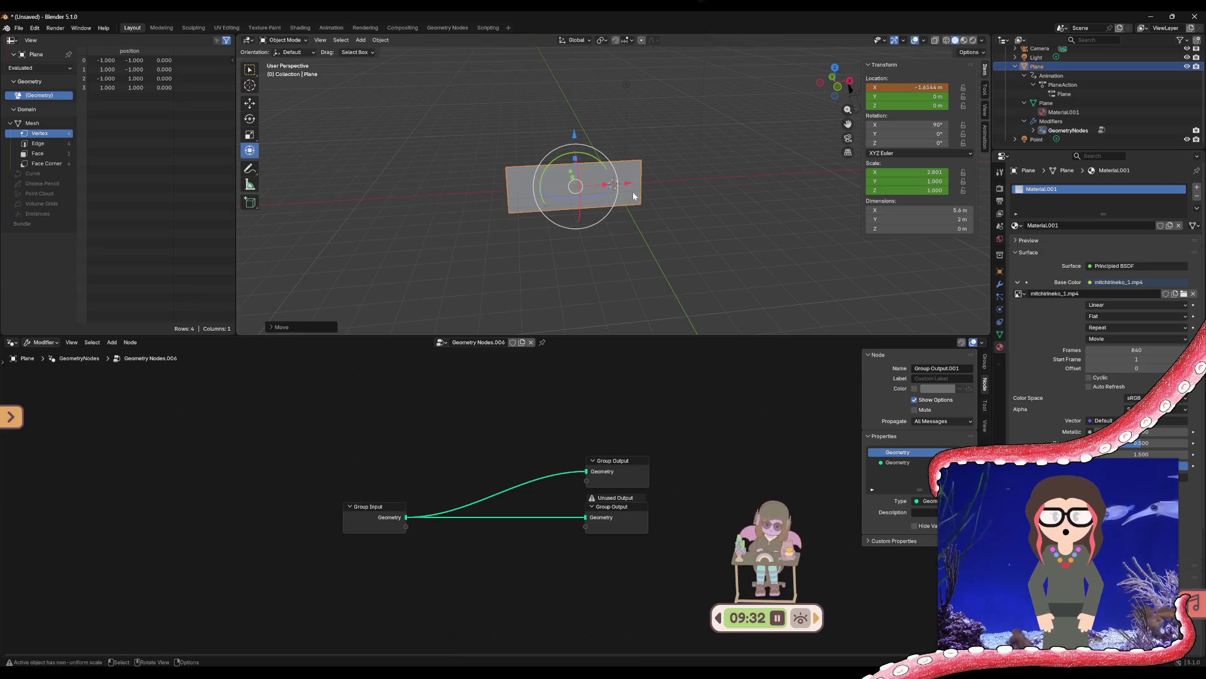
left_click(522, 198)
mouse_move(628, 186)
left_mouse_down()
mouse_move(420, 198)
mouse_move(453, 201)
left_mouse_up()
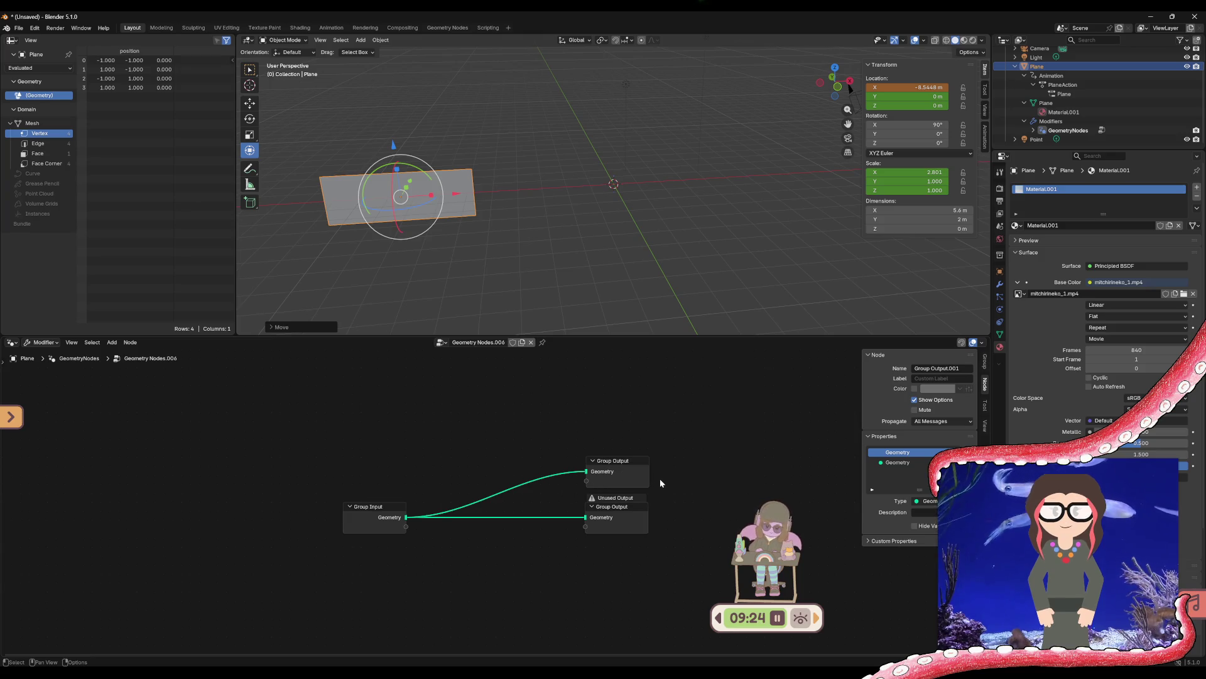
Delete the extra Group Output and spread Group Input and Group Output far apart
left_click_drag(635, 506, 632, 527)
left_click(643, 470)
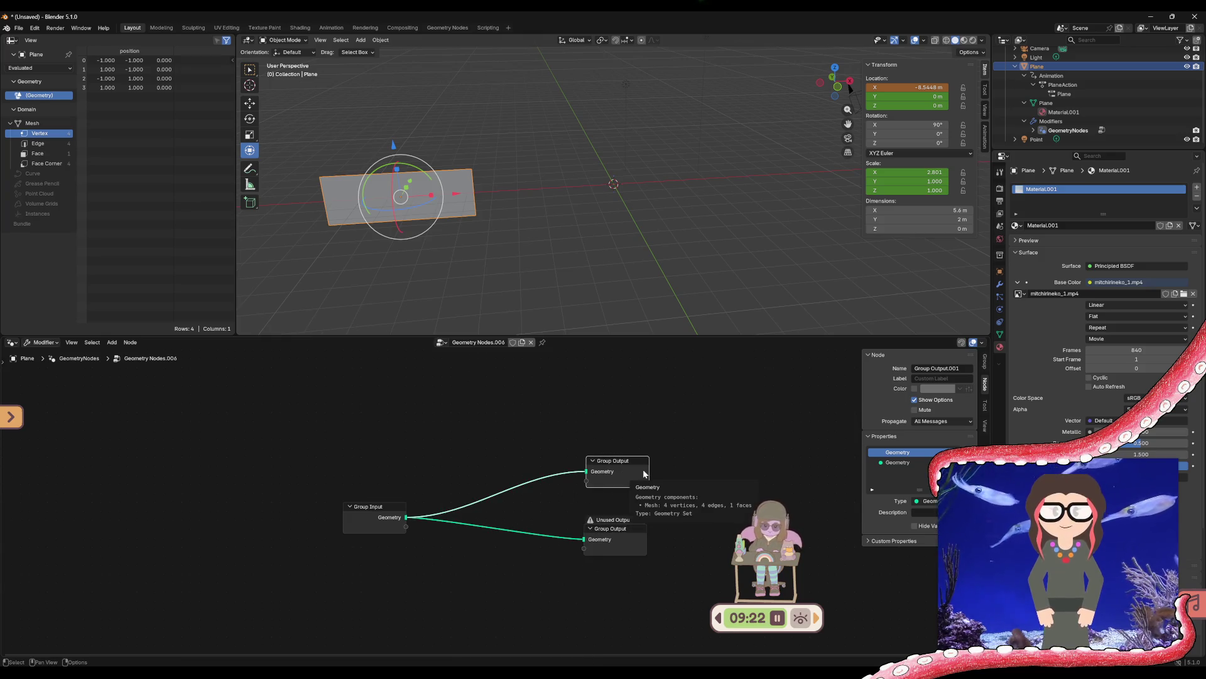
key("x")
left_click_drag(636, 533, 677, 432)
left_click_drag(367, 509, 182, 520)
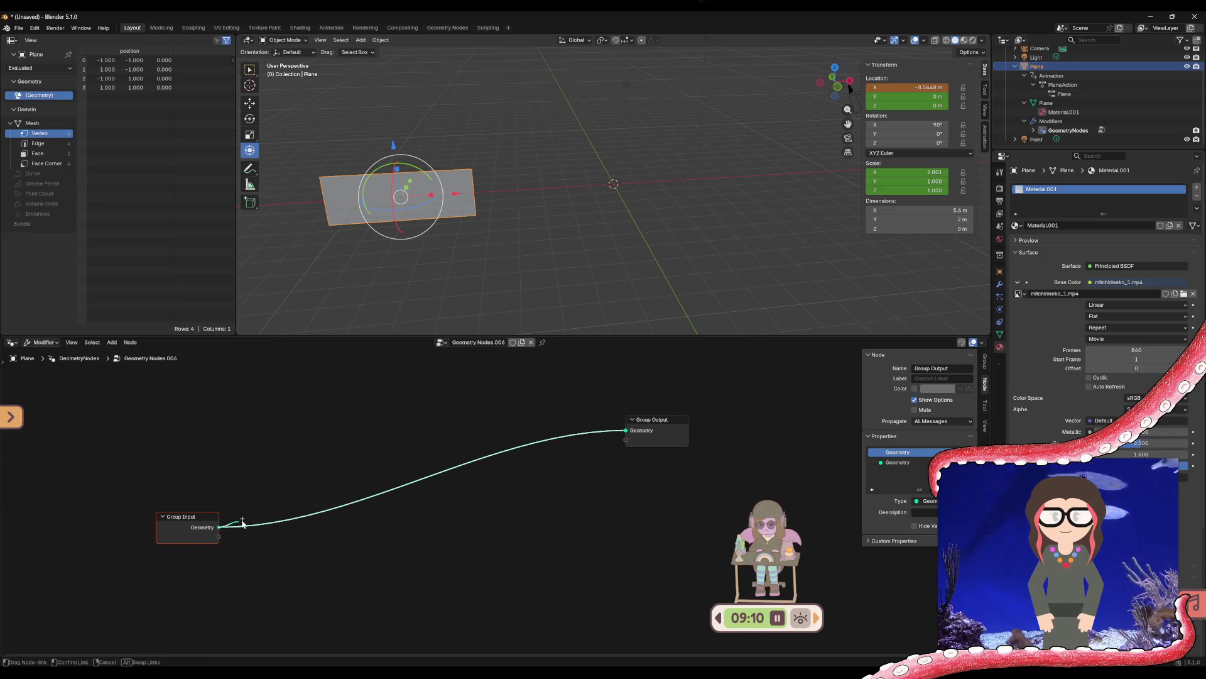
From Group Input's Geometry link search, try 'mater', 'image', 'text' and 'Image', then clear
left_click_drag(238, 523, 272, 523)
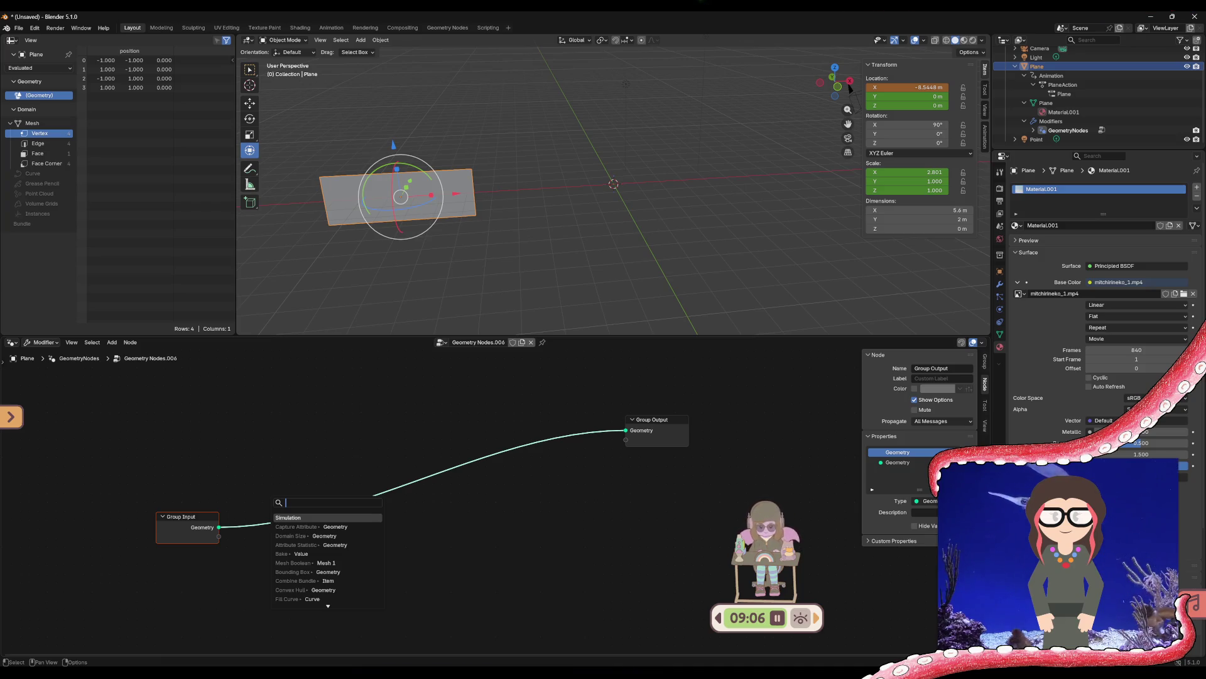
type("mater")
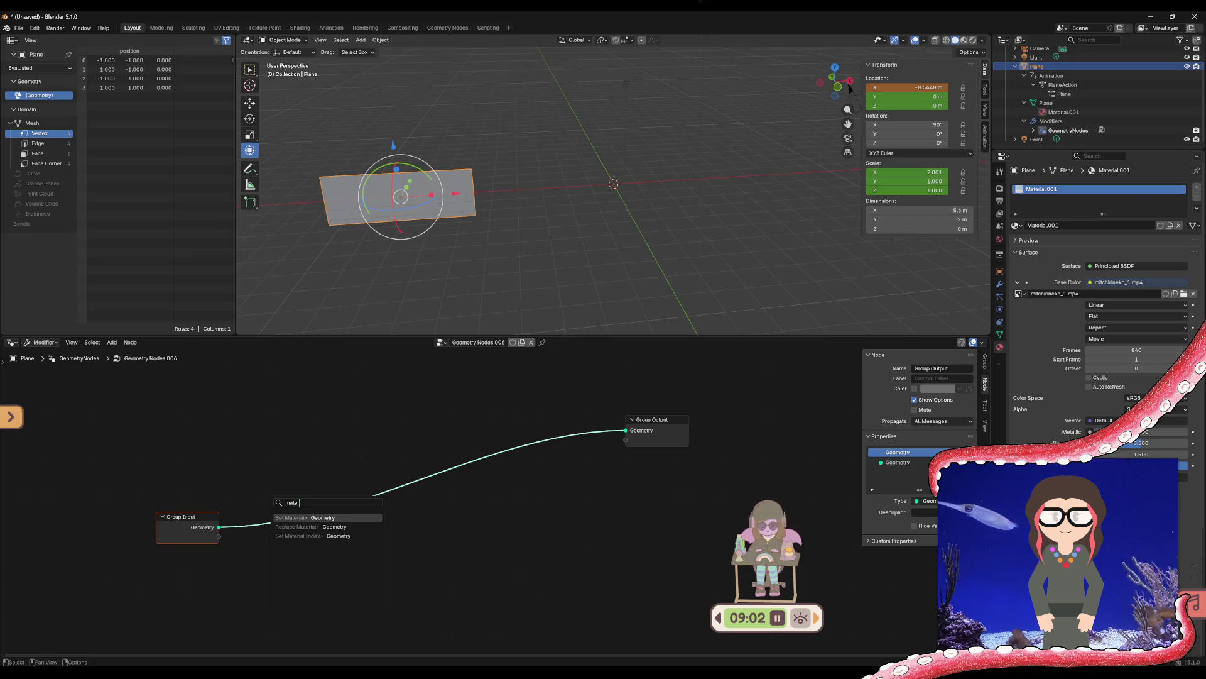
key("BackSpace")
key("BackSpace")
key("BackSpace")
type("im")
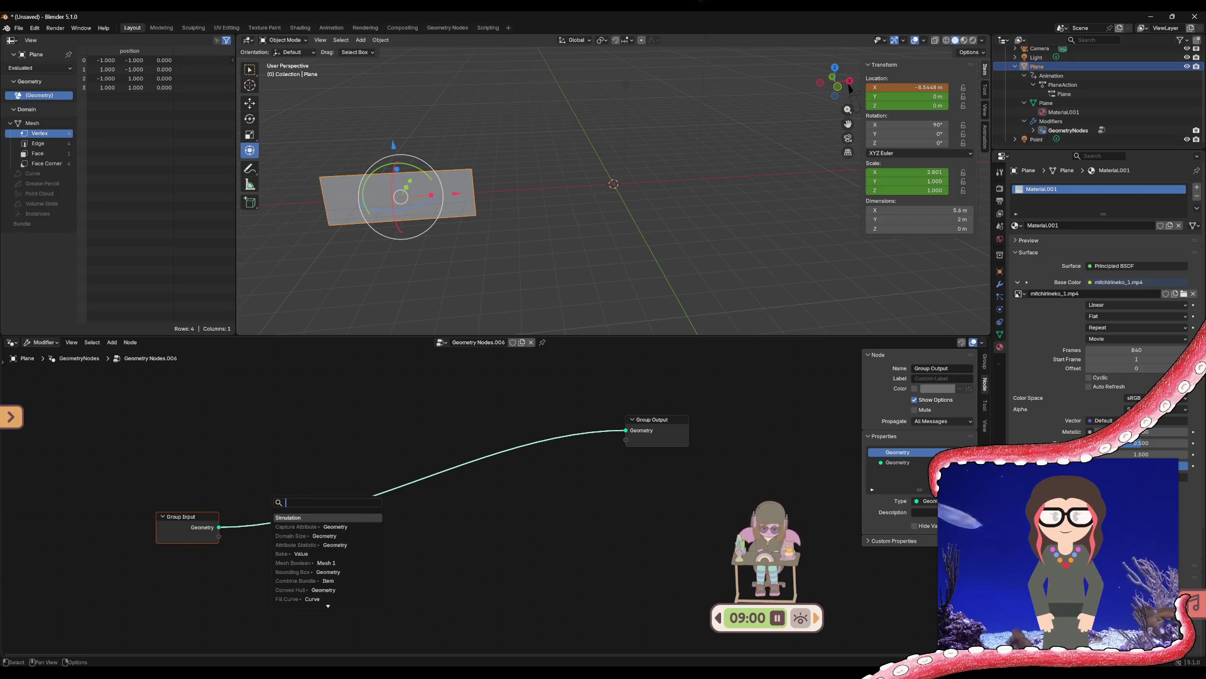
type("age")
key("BackSpace")
key("BackSpace")
key("BackSpace")
key("BackSpace")
key("BackSpace")
type("text")
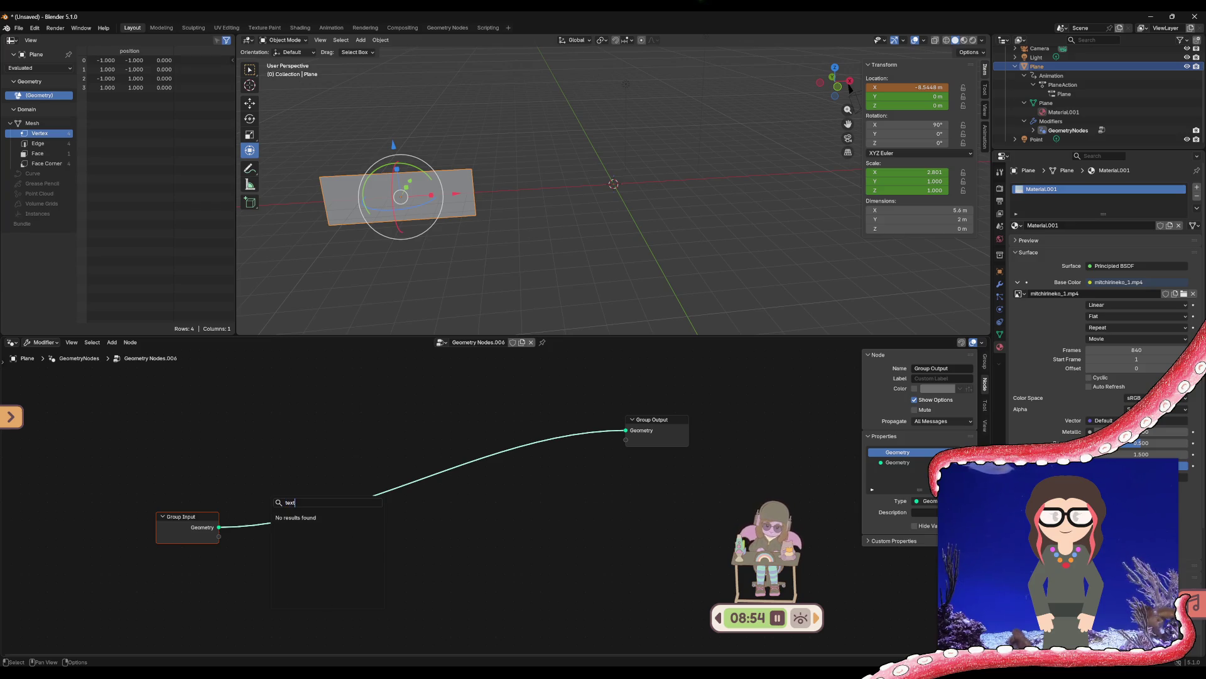
key("BackSpace")
key("BackSpace")
key("BackSpace")
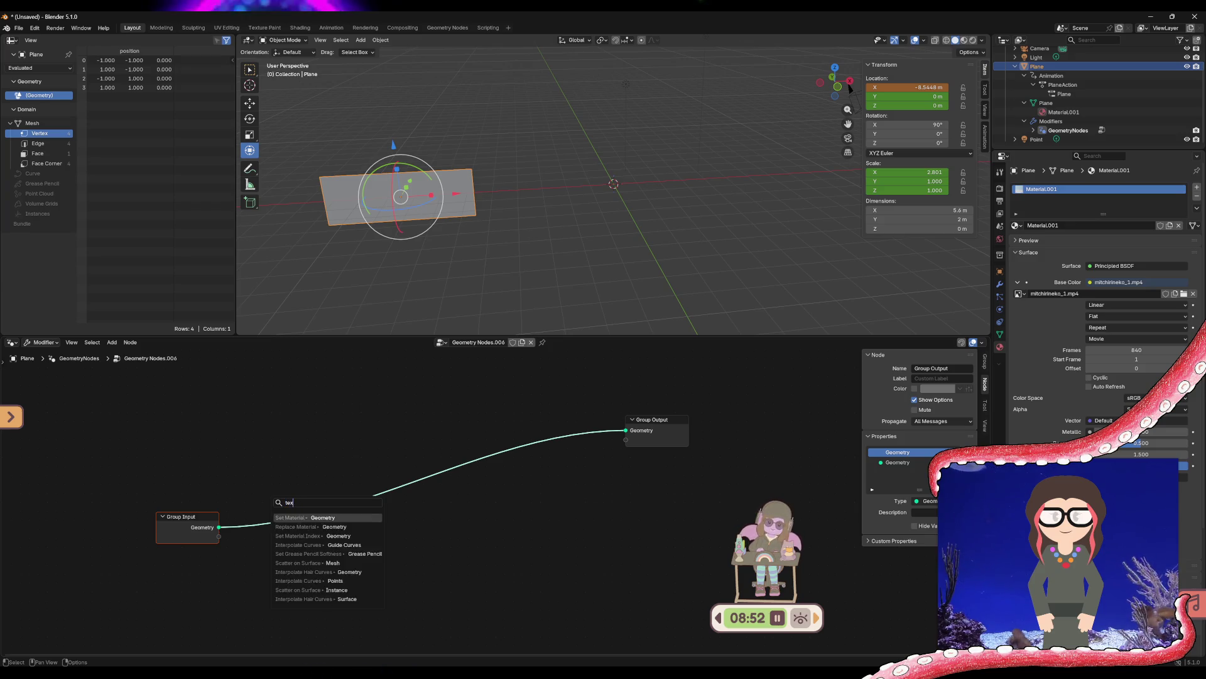
type("Image")
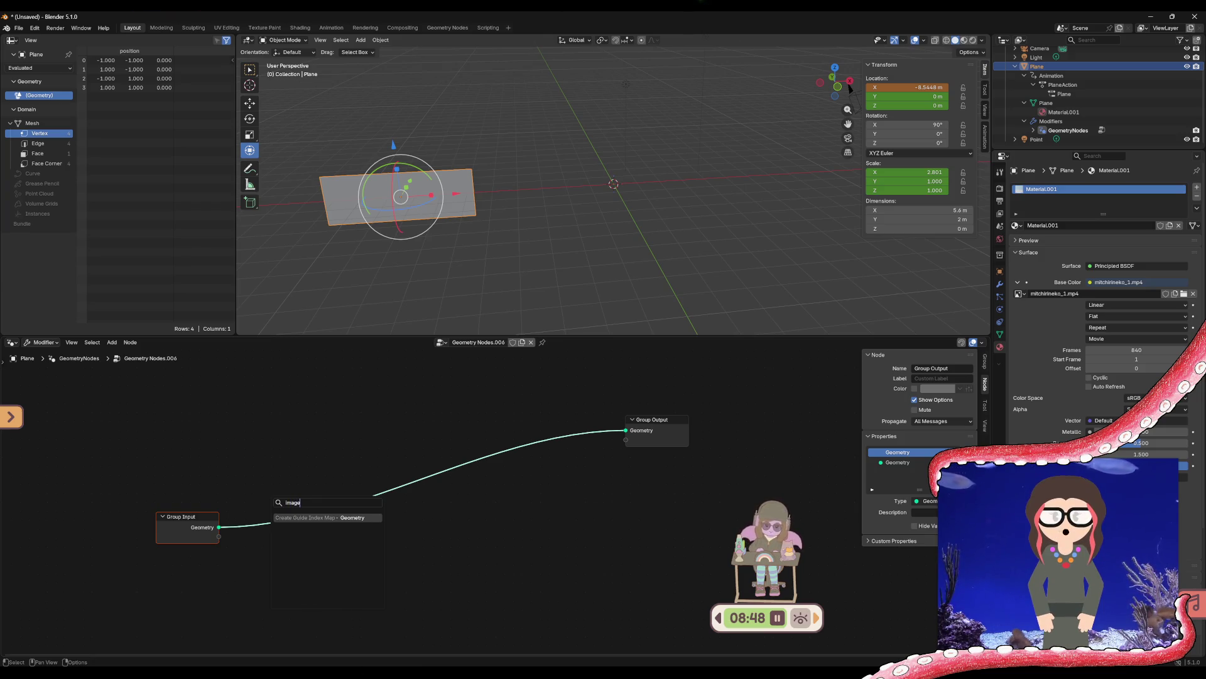
key("BackSpace")
key("BackSpace")
key("BackSpace")
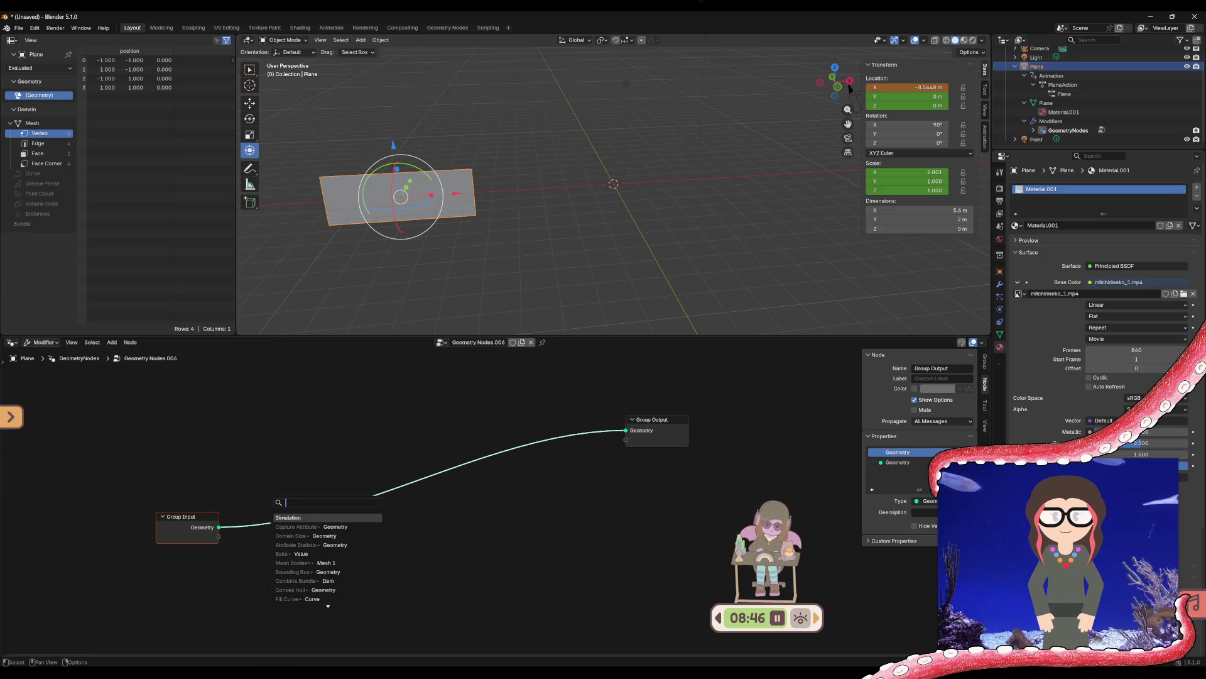